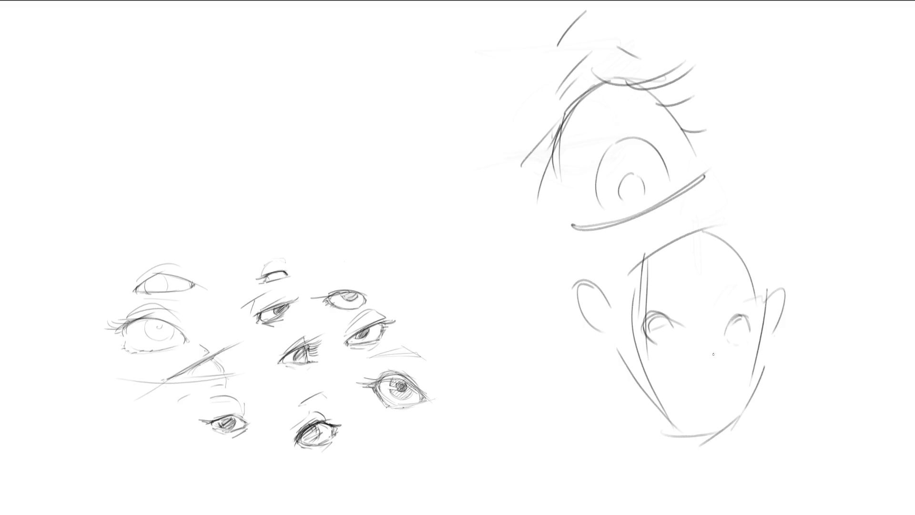
- Draw the nose and both eyebrows on the right-hand face sketch
{"action": "left_click_drag", "start_coordinate": [714, 354], "coordinate": [715, 382]}
{"action": "left_click_drag", "start_coordinate": [634, 286], "coordinate": [685, 298]}
{"action": "left_click_drag", "start_coordinate": [651, 287], "coordinate": [746, 287]}
{"action": "mouse_move", "coordinate": [731, 300]}
{"action": "left_mouse_down"}
{"action": "mouse_move", "coordinate": [748, 290]}
{"action": "mouse_move", "coordinate": [751, 299]}
{"action": "left_mouse_up"}
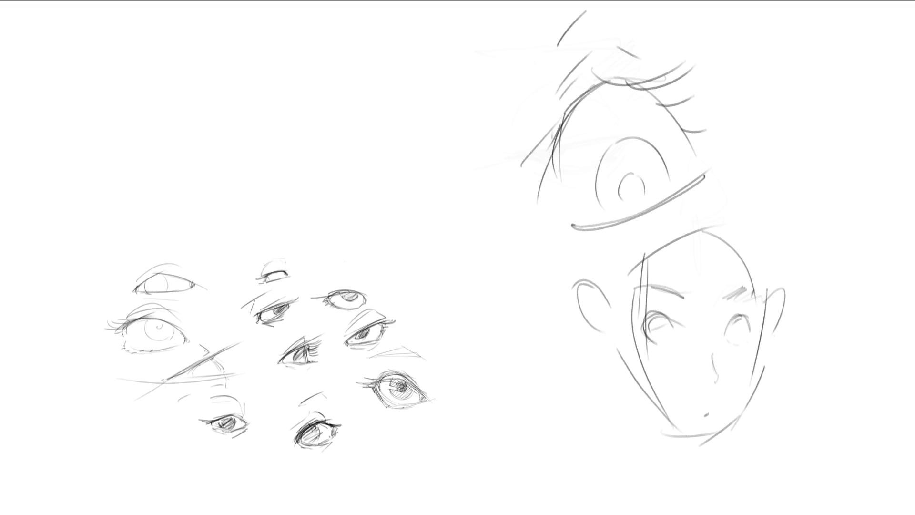
- Add pupils, an under-eye guideline, the right cheek curve and the mouth
{"action": "left_click_drag", "start_coordinate": [650, 333], "coordinate": [661, 331]}
{"action": "left_click_drag", "start_coordinate": [729, 331], "coordinate": [734, 339]}
{"action": "mouse_move", "coordinate": [639, 349]}
{"action": "left_mouse_down"}
{"action": "mouse_move", "coordinate": [677, 380]}
{"action": "mouse_move", "coordinate": [711, 339]}
{"action": "left_mouse_up"}
{"action": "mouse_move", "coordinate": [652, 339]}
{"action": "left_mouse_down"}
{"action": "mouse_move", "coordinate": [759, 339]}
{"action": "mouse_move", "coordinate": [747, 375]}
{"action": "mouse_move", "coordinate": [707, 415]}
{"action": "left_mouse_up"}
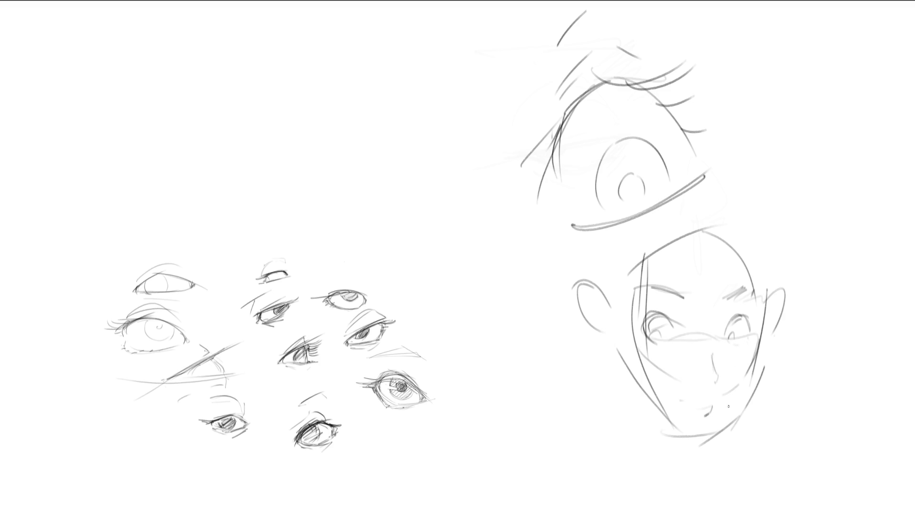
{"action": "left_click_drag", "start_coordinate": [759, 361], "coordinate": [751, 384]}
- Redraw the jawline down to the chin and refine the right jaw and cheek
{"action": "left_click_drag", "start_coordinate": [616, 353], "coordinate": [669, 424]}
{"action": "left_click_drag", "start_coordinate": [668, 421], "coordinate": [690, 438]}
{"action": "left_click_drag", "start_coordinate": [642, 401], "coordinate": [665, 419]}
{"action": "mouse_move", "coordinate": [663, 418]}
{"action": "left_mouse_down"}
{"action": "mouse_move", "coordinate": [705, 443]}
{"action": "mouse_move", "coordinate": [702, 435]}
{"action": "left_mouse_up"}
{"action": "mouse_move", "coordinate": [702, 437]}
{"action": "left_mouse_down"}
{"action": "mouse_move", "coordinate": [738, 409]}
{"action": "mouse_move", "coordinate": [780, 323]}
{"action": "left_mouse_up"}
{"action": "left_click_drag", "start_coordinate": [766, 367], "coordinate": [739, 420]}
{"action": "left_click_drag", "start_coordinate": [786, 280], "coordinate": [745, 404]}
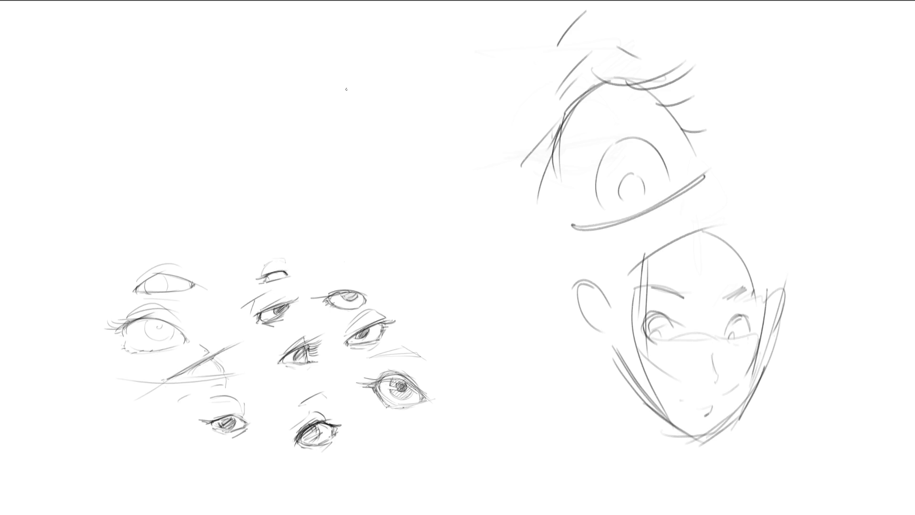
- Draw a small new head with facial marks and an ear in the middle of the page
{"action": "mouse_move", "coordinate": [360, 131]}
{"action": "left_mouse_down"}
{"action": "mouse_move", "coordinate": [350, 100]}
{"action": "mouse_move", "coordinate": [365, 68]}
{"action": "mouse_move", "coordinate": [400, 91]}
{"action": "mouse_move", "coordinate": [406, 125]}
{"action": "mouse_move", "coordinate": [381, 151]}
{"action": "mouse_move", "coordinate": [411, 135]}
{"action": "left_mouse_up"}
{"action": "mouse_move", "coordinate": [381, 101]}
{"action": "left_mouse_down"}
{"action": "mouse_move", "coordinate": [387, 113]}
{"action": "mouse_move", "coordinate": [364, 121]}
{"action": "left_mouse_up"}
{"action": "left_click_drag", "start_coordinate": [362, 85], "coordinate": [355, 99]}
{"action": "left_click_drag", "start_coordinate": [381, 133], "coordinate": [381, 140]}
{"action": "left_click_drag", "start_coordinate": [408, 105], "coordinate": [426, 151]}
- Add the figure's neck, shoulder and long body and leg lines
{"action": "mouse_move", "coordinate": [386, 203]}
{"action": "left_mouse_down"}
{"action": "mouse_move", "coordinate": [392, 192]}
{"action": "mouse_move", "coordinate": [439, 182]}
{"action": "mouse_move", "coordinate": [414, 241]}
{"action": "mouse_move", "coordinate": [463, 421]}
{"action": "left_mouse_up"}
{"action": "left_click_drag", "start_coordinate": [418, 356], "coordinate": [442, 201]}
{"action": "left_click_drag", "start_coordinate": [441, 204], "coordinate": [421, 344]}
{"action": "mouse_move", "coordinate": [434, 273]}
{"action": "left_mouse_down"}
{"action": "mouse_move", "coordinate": [465, 311]}
{"action": "mouse_move", "coordinate": [463, 454]}
{"action": "left_mouse_up"}
{"action": "left_click_drag", "start_coordinate": [484, 406], "coordinate": [461, 492]}
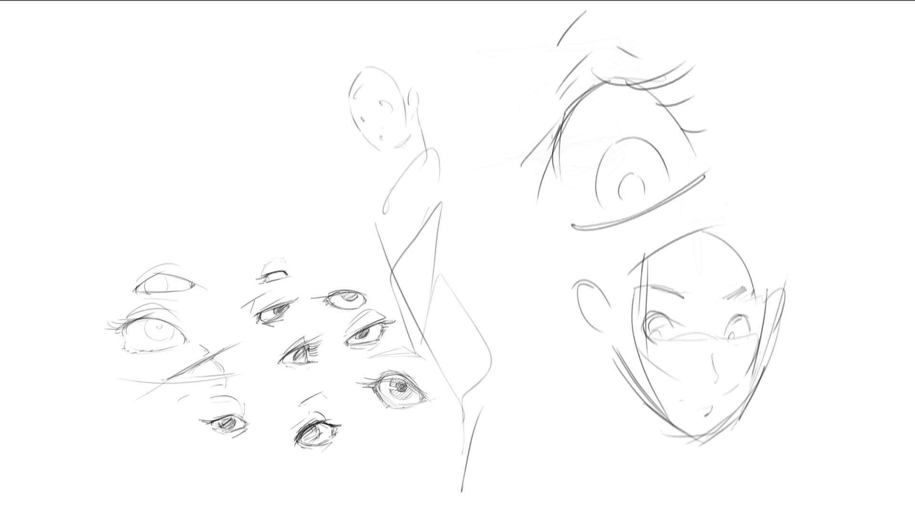
- Mirror the canvas and sketch lips with a nose above them at top right
{"action": "key", "text": "m"}
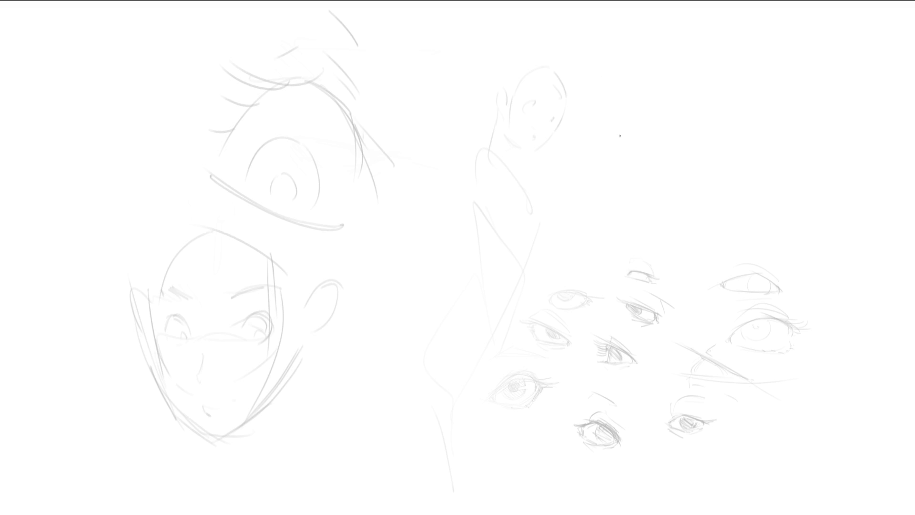
{"action": "mouse_move", "coordinate": [607, 130]}
{"action": "left_mouse_down"}
{"action": "mouse_move", "coordinate": [621, 137]}
{"action": "mouse_move", "coordinate": [662, 125]}
{"action": "mouse_move", "coordinate": [665, 140]}
{"action": "mouse_move", "coordinate": [720, 132]}
{"action": "mouse_move", "coordinate": [632, 142]}
{"action": "mouse_move", "coordinate": [666, 155]}
{"action": "mouse_move", "coordinate": [653, 159]}
{"action": "mouse_move", "coordinate": [702, 157]}
{"action": "left_mouse_up"}
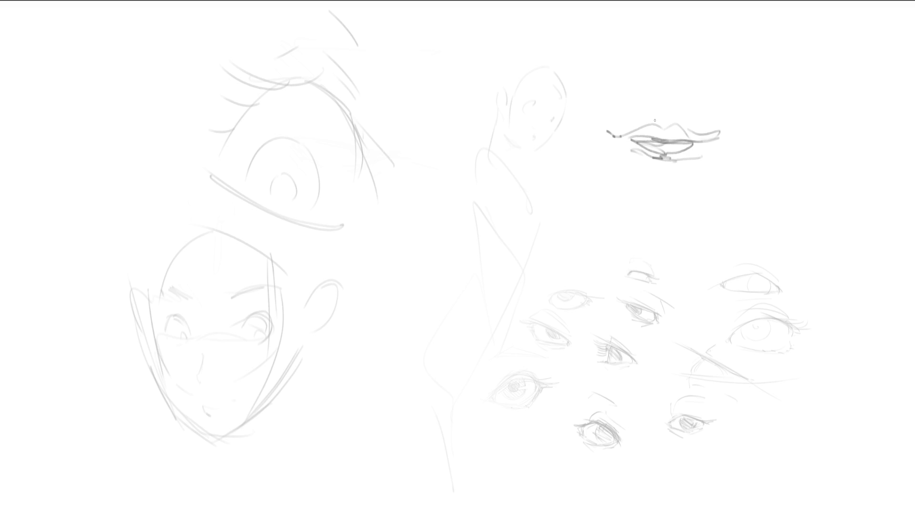
{"action": "mouse_move", "coordinate": [676, 113]}
{"action": "left_mouse_down"}
{"action": "mouse_move", "coordinate": [664, 118]}
{"action": "mouse_move", "coordinate": [663, 80]}
{"action": "left_mouse_up"}
- Trace the large eye with dark upper, lower and corner outlines plus lid and lash curves
{"action": "mouse_move", "coordinate": [220, 171]}
{"action": "left_mouse_down"}
{"action": "mouse_move", "coordinate": [301, 79]}
{"action": "mouse_move", "coordinate": [364, 146]}
{"action": "left_mouse_up"}
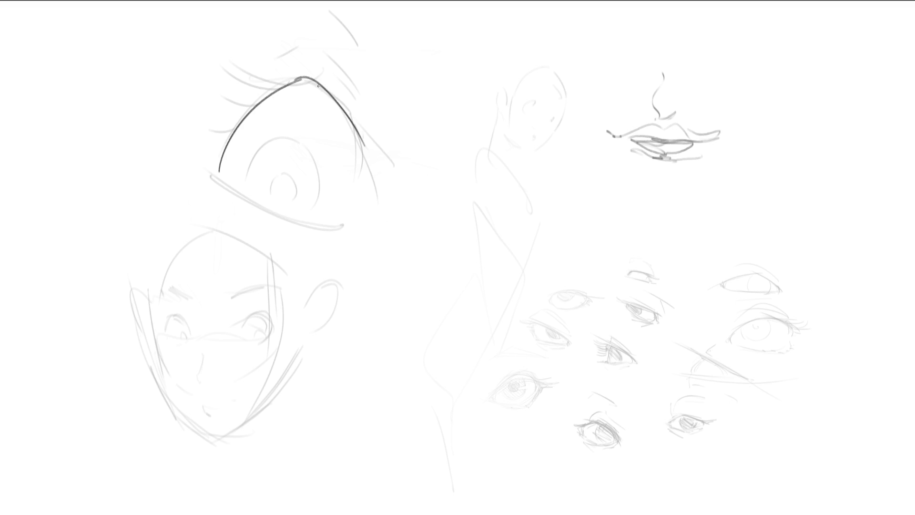
{"action": "left_click_drag", "start_coordinate": [318, 85], "coordinate": [362, 185]}
{"action": "mouse_move", "coordinate": [218, 163]}
{"action": "left_mouse_down"}
{"action": "mouse_move", "coordinate": [364, 252]}
{"action": "mouse_move", "coordinate": [370, 213]}
{"action": "mouse_move", "coordinate": [376, 238]}
{"action": "left_mouse_up"}
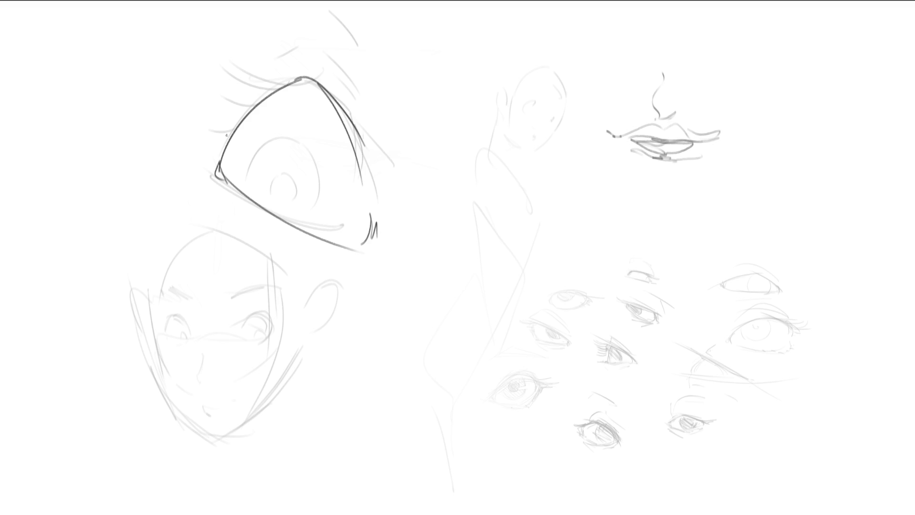
{"action": "left_click_drag", "start_coordinate": [226, 136], "coordinate": [219, 168]}
{"action": "mouse_move", "coordinate": [174, 153]}
{"action": "left_mouse_down"}
{"action": "mouse_move", "coordinate": [333, 81]}
{"action": "mouse_move", "coordinate": [362, 86]}
{"action": "left_mouse_up"}
{"action": "mouse_move", "coordinate": [365, 149]}
{"action": "left_mouse_down"}
{"action": "mouse_move", "coordinate": [444, 193]}
{"action": "mouse_move", "coordinate": [459, 191]}
{"action": "left_mouse_up"}
{"action": "left_click_drag", "start_coordinate": [376, 200], "coordinate": [441, 234]}
{"action": "left_click_drag", "start_coordinate": [364, 152], "coordinate": [425, 239]}
{"action": "left_click_drag", "start_coordinate": [276, 215], "coordinate": [367, 251]}
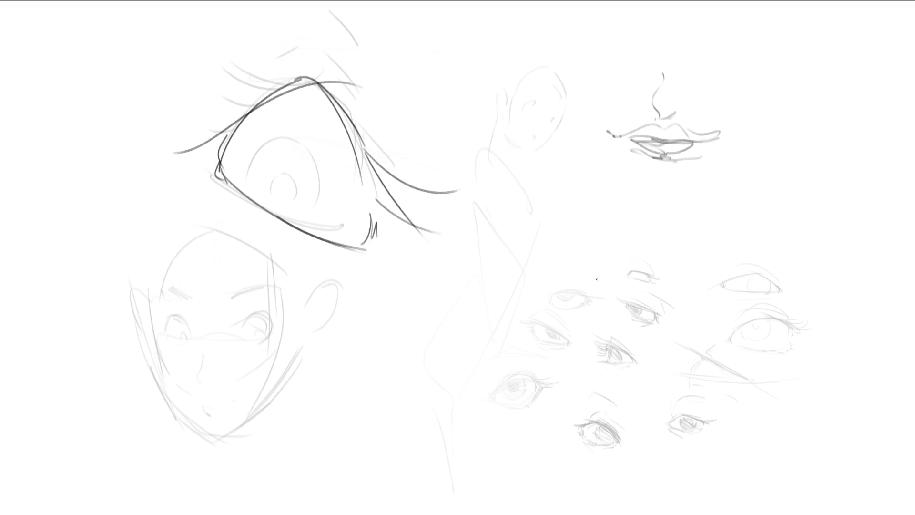
- Erase lightly over the dark eye outlines and the nose-and-lips study to fade them
{"action": "key", "text": "e"}
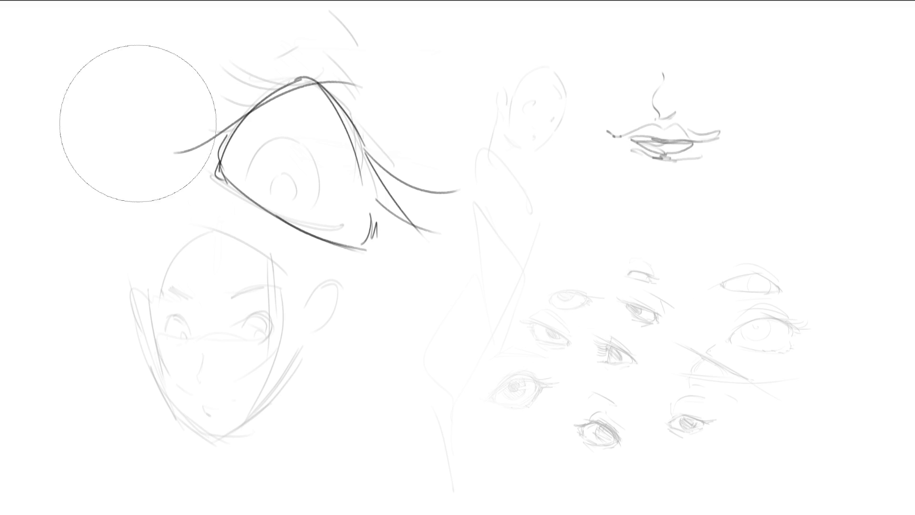
{"action": "left_click_drag", "start_coordinate": [133, 123], "coordinate": [235, 245]}
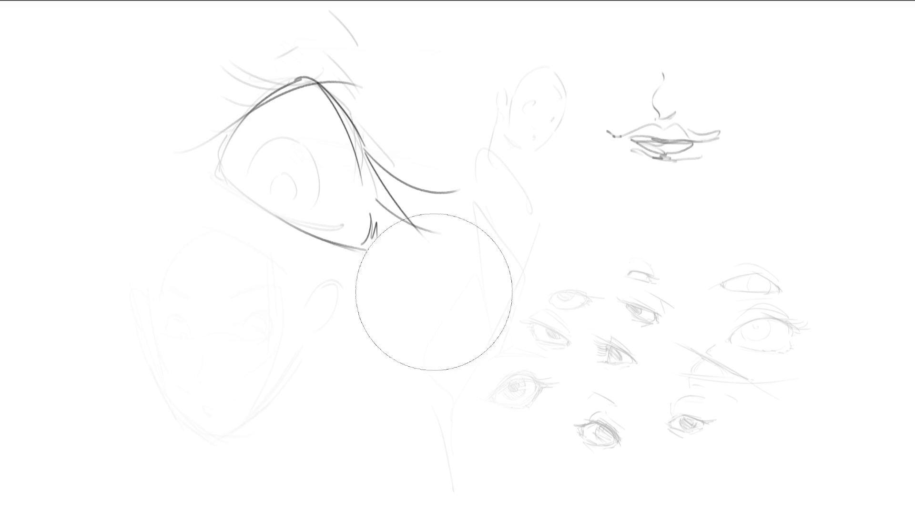
{"action": "mouse_move", "coordinate": [500, 205]}
{"action": "left_mouse_down"}
{"action": "mouse_move", "coordinate": [424, 221]}
{"action": "mouse_move", "coordinate": [88, 161]}
{"action": "left_mouse_up"}
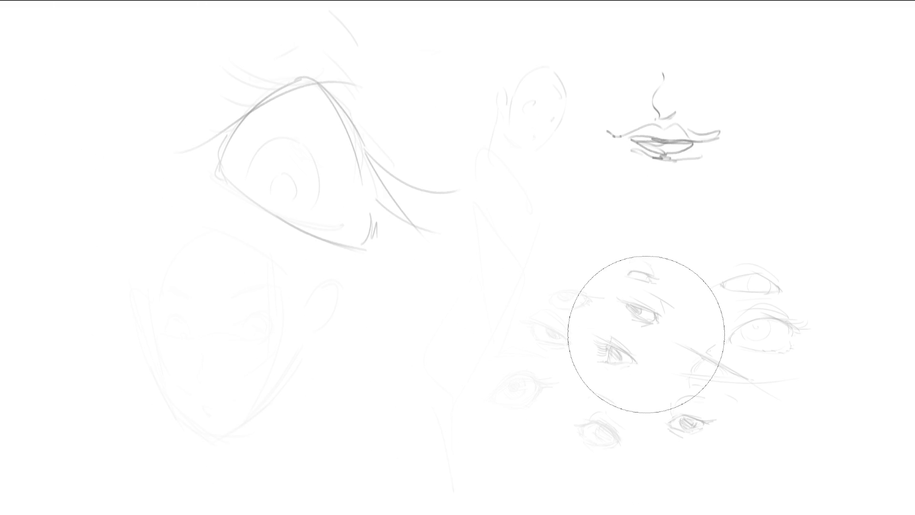
{"action": "left_click_drag", "start_coordinate": [679, 184], "coordinate": [662, 117]}
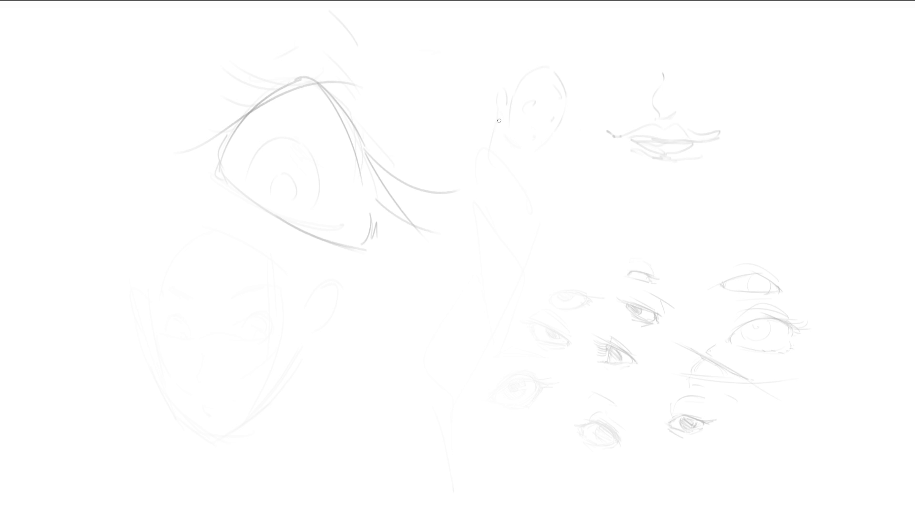
- Block in broad grey and dark hair strokes over the small head on the right
{"action": "mouse_move", "coordinate": [526, 77]}
{"action": "left_mouse_down"}
{"action": "mouse_move", "coordinate": [521, 167]}
{"action": "mouse_move", "coordinate": [542, 136]}
{"action": "left_mouse_up"}
{"action": "mouse_move", "coordinate": [531, 95]}
{"action": "left_mouse_down"}
{"action": "mouse_move", "coordinate": [580, 37]}
{"action": "mouse_move", "coordinate": [633, 109]}
{"action": "left_mouse_up"}
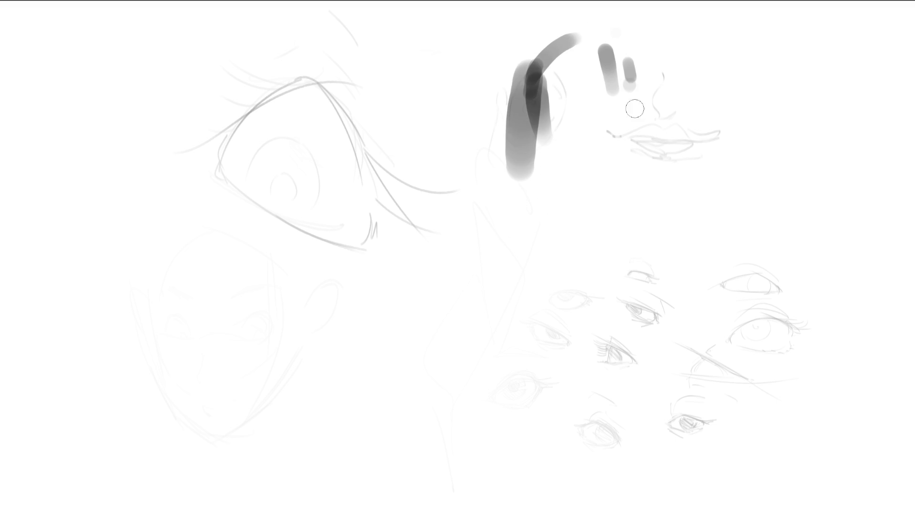
{"action": "left_click_drag", "start_coordinate": [640, 62], "coordinate": [657, 173]}
{"action": "mouse_move", "coordinate": [653, 231]}
{"action": "left_mouse_down"}
{"action": "mouse_move", "coordinate": [624, 21]}
{"action": "mouse_move", "coordinate": [672, 107]}
{"action": "left_mouse_up"}
{"action": "left_click_drag", "start_coordinate": [620, 22], "coordinate": [687, 62]}
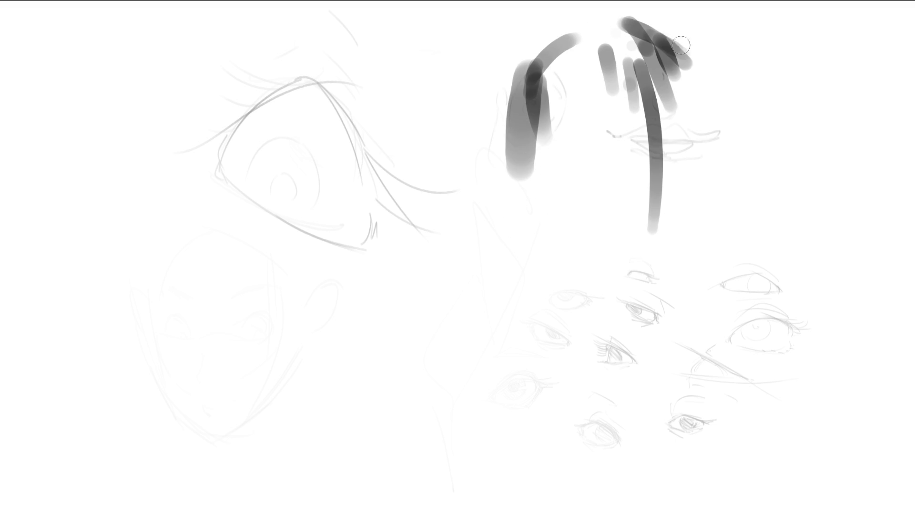
{"action": "left_click_drag", "start_coordinate": [662, 29], "coordinate": [701, 216]}
{"action": "left_click_drag", "start_coordinate": [697, 47], "coordinate": [718, 284]}
{"action": "left_click_drag", "start_coordinate": [720, 93], "coordinate": [715, 169]}
{"action": "left_click", "coordinate": [680, 313]}
{"action": "left_click_drag", "start_coordinate": [648, 374], "coordinate": [598, 345]}
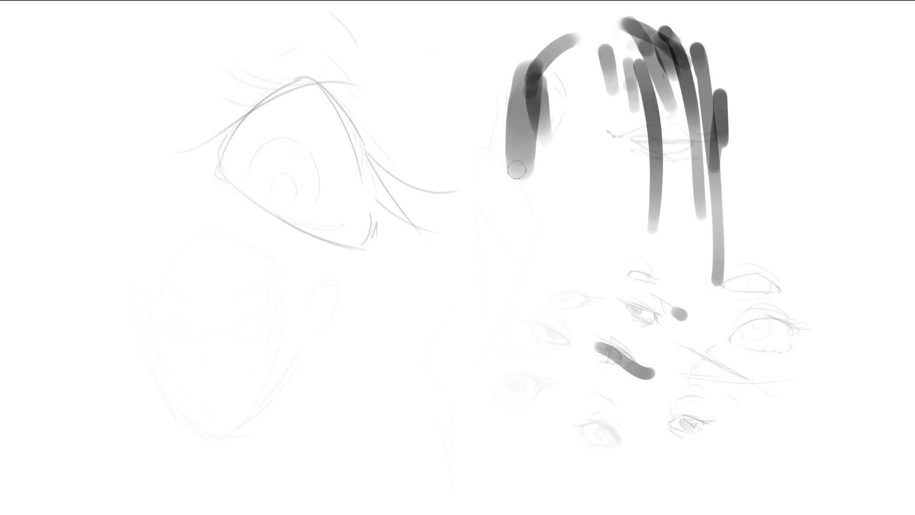
{"action": "left_click_drag", "start_coordinate": [517, 174], "coordinate": [583, 302]}
- Block in the new figure's body and arms with gestural grey strokes
{"action": "mouse_move", "coordinate": [544, 147]}
{"action": "left_mouse_down"}
{"action": "mouse_move", "coordinate": [653, 288]}
{"action": "mouse_move", "coordinate": [720, 233]}
{"action": "mouse_move", "coordinate": [692, 270]}
{"action": "left_mouse_up"}
{"action": "mouse_move", "coordinate": [602, 325]}
{"action": "left_mouse_down"}
{"action": "mouse_move", "coordinate": [522, 129]}
{"action": "mouse_move", "coordinate": [615, 355]}
{"action": "left_mouse_up"}
{"action": "left_click_drag", "start_coordinate": [649, 322], "coordinate": [629, 334]}
{"action": "left_click_drag", "start_coordinate": [631, 379], "coordinate": [652, 374]}
{"action": "left_click_drag", "start_coordinate": [663, 405], "coordinate": [718, 236]}
{"action": "left_click_drag", "start_coordinate": [737, 255], "coordinate": [736, 353]}
{"action": "left_click_drag", "start_coordinate": [755, 233], "coordinate": [770, 233]}
{"action": "left_click_drag", "start_coordinate": [781, 291], "coordinate": [782, 358]}
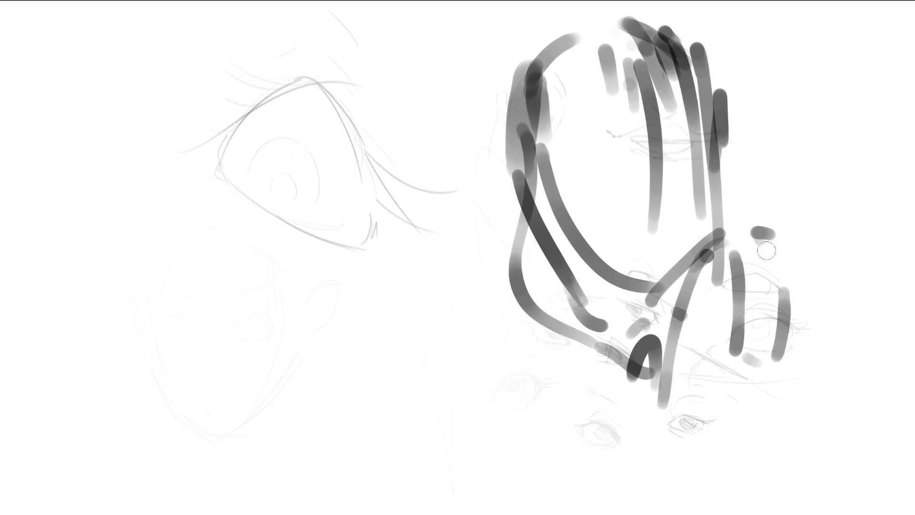
{"action": "left_click_drag", "start_coordinate": [765, 248], "coordinate": [639, 453]}
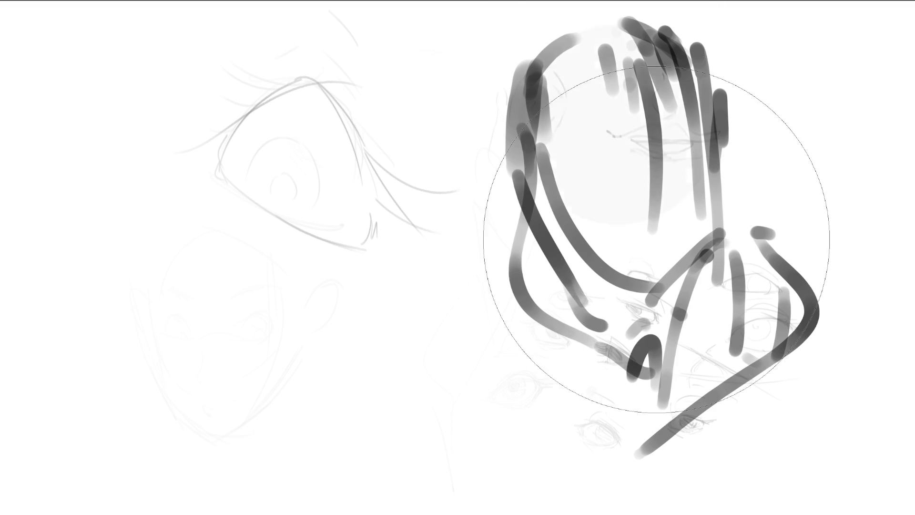
- Fill a large translucent grey oval behind the figure and mark both eyes dark
{"action": "left_click_drag", "start_coordinate": [634, 138], "coordinate": [693, 346]}
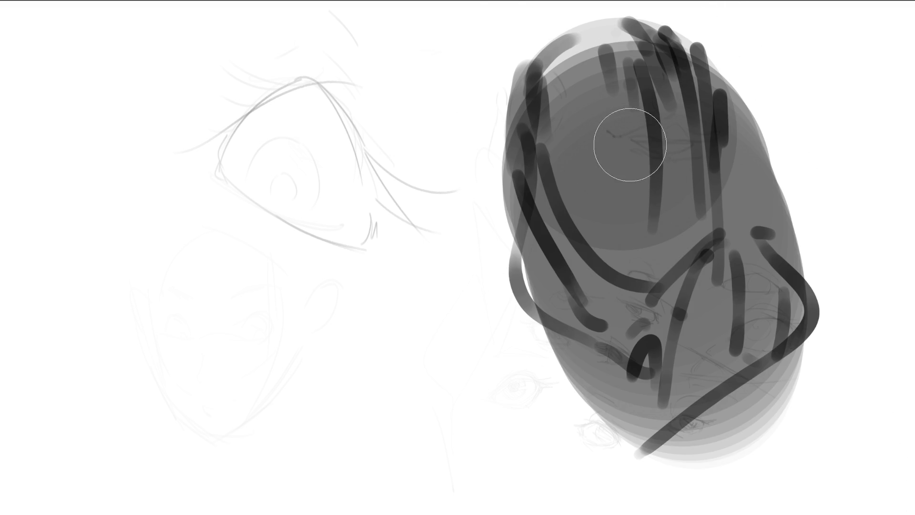
{"action": "left_click_drag", "start_coordinate": [623, 151], "coordinate": [647, 143]}
{"action": "mouse_move", "coordinate": [563, 170]}
{"action": "left_mouse_down"}
{"action": "mouse_move", "coordinate": [583, 173]}
{"action": "mouse_move", "coordinate": [644, 147]}
{"action": "mouse_move", "coordinate": [670, 148]}
{"action": "mouse_move", "coordinate": [632, 155]}
{"action": "mouse_move", "coordinate": [665, 150]}
{"action": "left_mouse_up"}
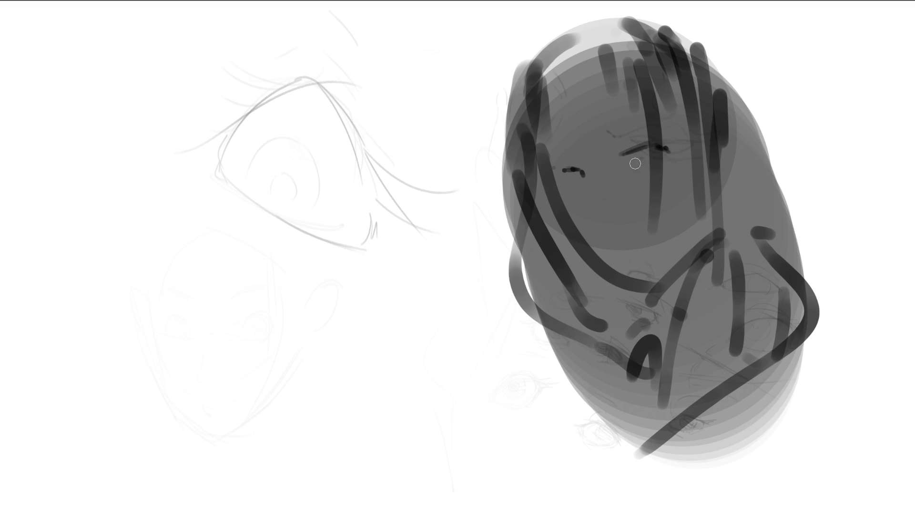
- Paint dark eye marks, strokes under the eyes and the eyebrow dabs
{"action": "left_click", "coordinate": [652, 164]}
{"action": "left_click_drag", "start_coordinate": [591, 182], "coordinate": [567, 180]}
{"action": "mouse_move", "coordinate": [631, 165]}
{"action": "left_mouse_down"}
{"action": "mouse_move", "coordinate": [654, 160]}
{"action": "mouse_move", "coordinate": [653, 138]}
{"action": "mouse_move", "coordinate": [572, 155]}
{"action": "mouse_move", "coordinate": [589, 143]}
{"action": "mouse_move", "coordinate": [584, 125]}
{"action": "left_mouse_up"}
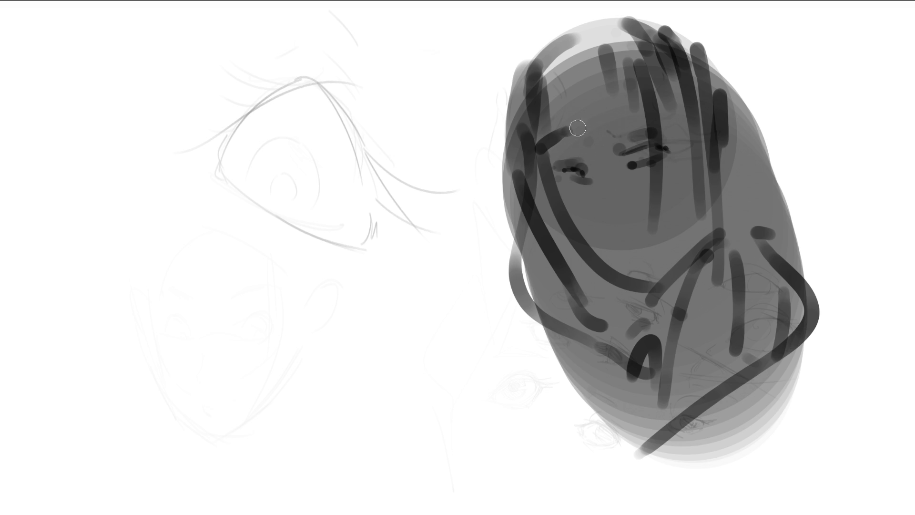
{"action": "mouse_move", "coordinate": [622, 100]}
{"action": "left_mouse_down"}
{"action": "mouse_move", "coordinate": [641, 98]}
{"action": "mouse_move", "coordinate": [660, 119]}
{"action": "left_mouse_up"}
{"action": "left_click", "coordinate": [620, 109]}
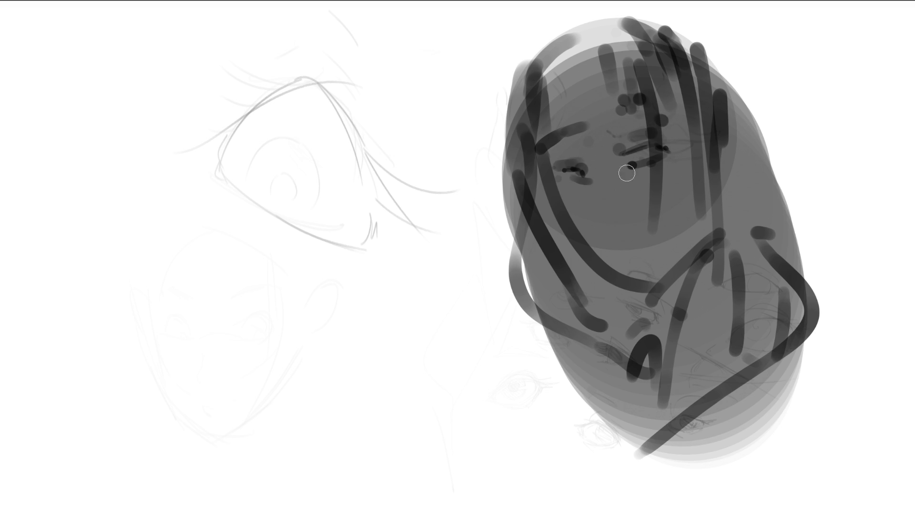
- With a bigger brush, add a dark dab and light highlights on forehead, nose and cheeks, undoing one dimming stroke
{"action": "key", "text": "bracketright"}
{"action": "left_click", "coordinate": [606, 224]}
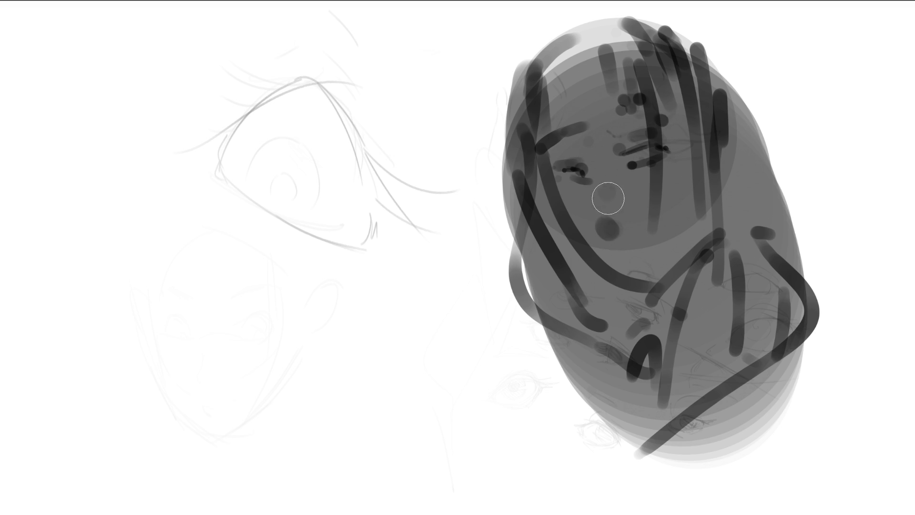
{"action": "mouse_move", "coordinate": [605, 193]}
{"action": "left_mouse_down"}
{"action": "mouse_move", "coordinate": [606, 210]}
{"action": "mouse_move", "coordinate": [667, 171]}
{"action": "left_mouse_up"}
{"action": "left_click_drag", "start_coordinate": [611, 193], "coordinate": [667, 175]}
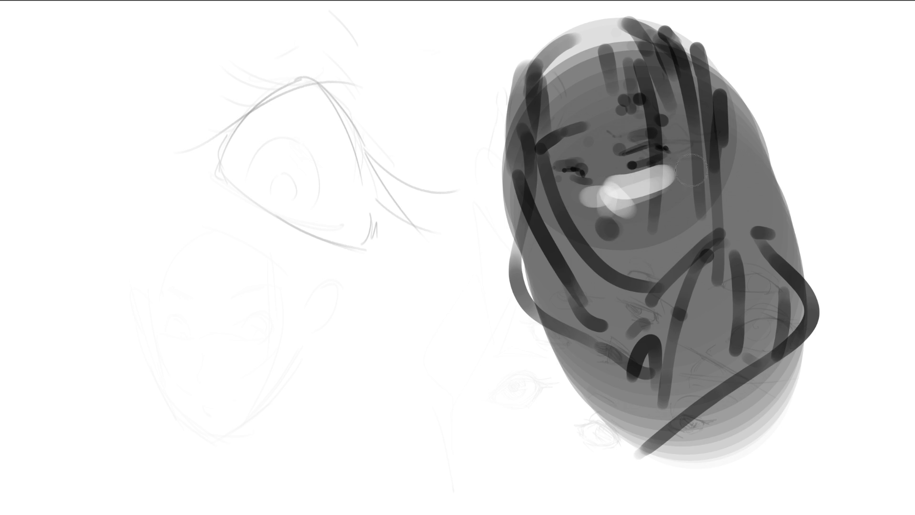
{"action": "left_click_drag", "start_coordinate": [563, 170], "coordinate": [583, 173]}
{"action": "mouse_move", "coordinate": [594, 85]}
{"action": "left_mouse_down"}
{"action": "mouse_move", "coordinate": [606, 119]}
{"action": "mouse_move", "coordinate": [668, 123]}
{"action": "left_mouse_up"}
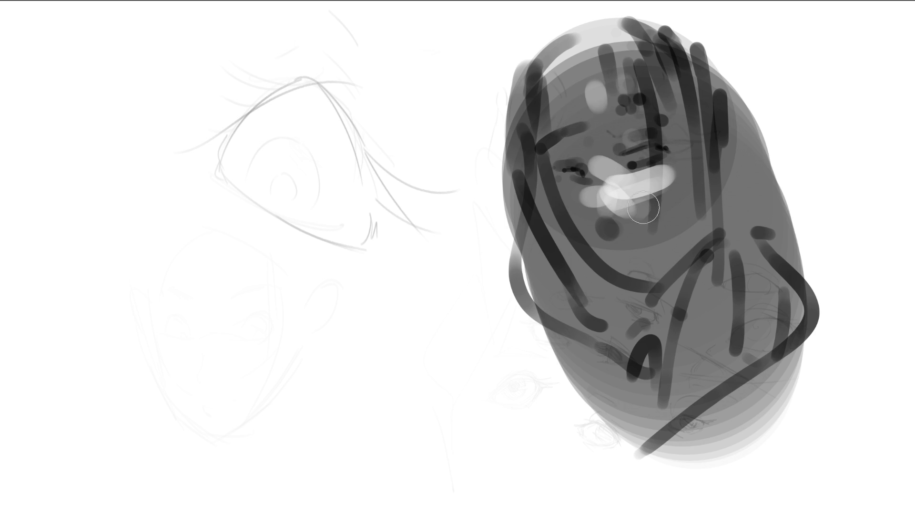
{"action": "left_click_drag", "start_coordinate": [601, 159], "coordinate": [594, 201]}
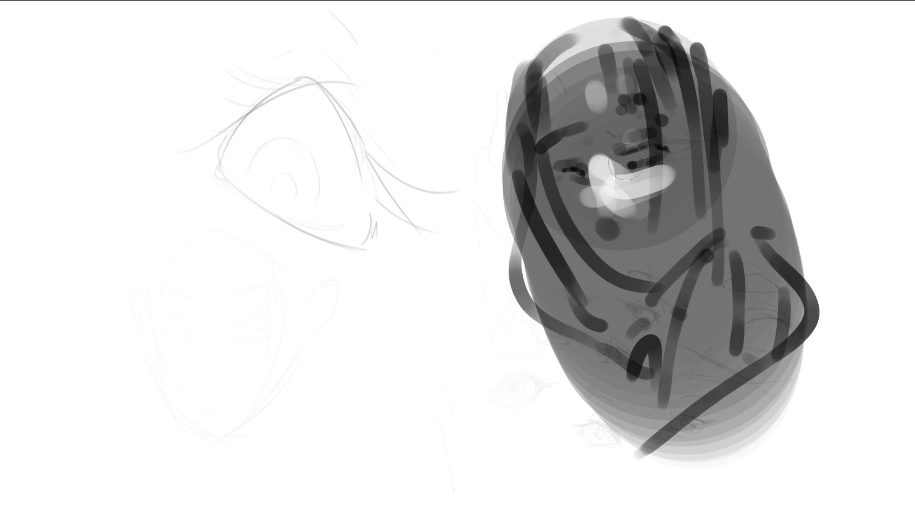
{"action": "left_click_drag", "start_coordinate": [596, 147], "coordinate": [656, 267]}
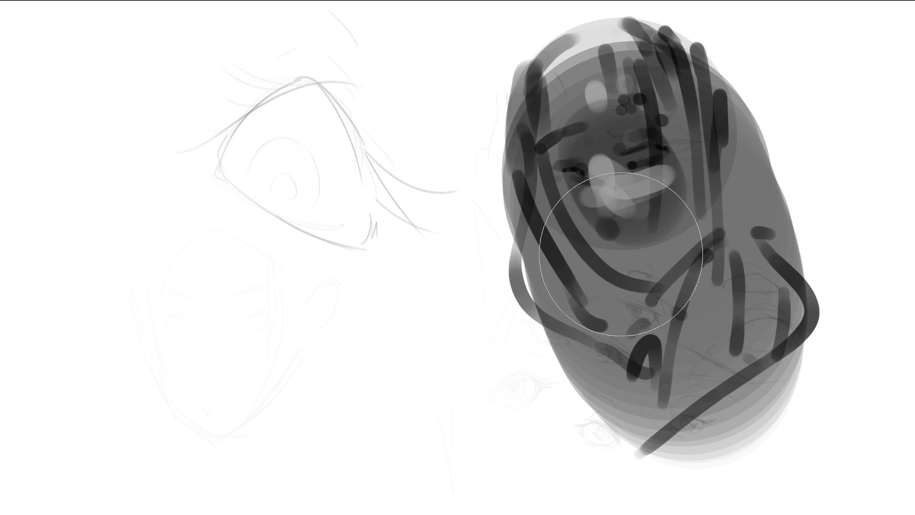
{"action": "key", "text": "ctrl+z"}
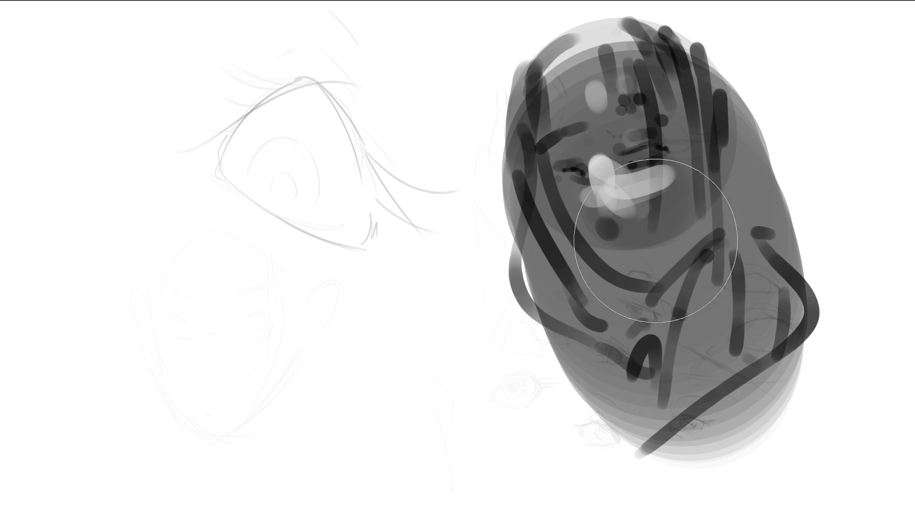
- With a much smaller brush, dab dark marks below the face and a thick dark band across the head top
{"action": "key", "text": "bracketleft"}
{"action": "key", "text": "bracketleft"}
{"action": "key", "text": "bracketleft"}
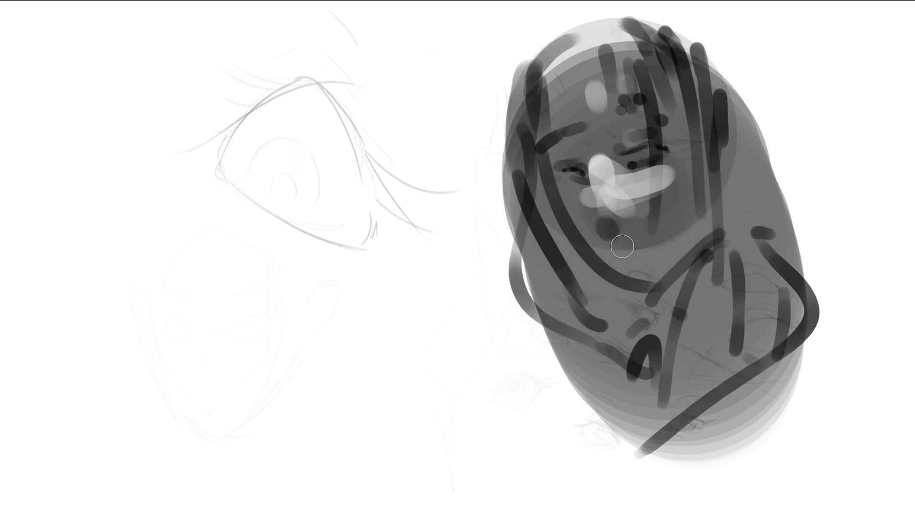
{"action": "mouse_move", "coordinate": [613, 236]}
{"action": "left_mouse_down"}
{"action": "mouse_move", "coordinate": [640, 253]}
{"action": "mouse_move", "coordinate": [622, 270]}
{"action": "mouse_move", "coordinate": [644, 268]}
{"action": "left_mouse_up"}
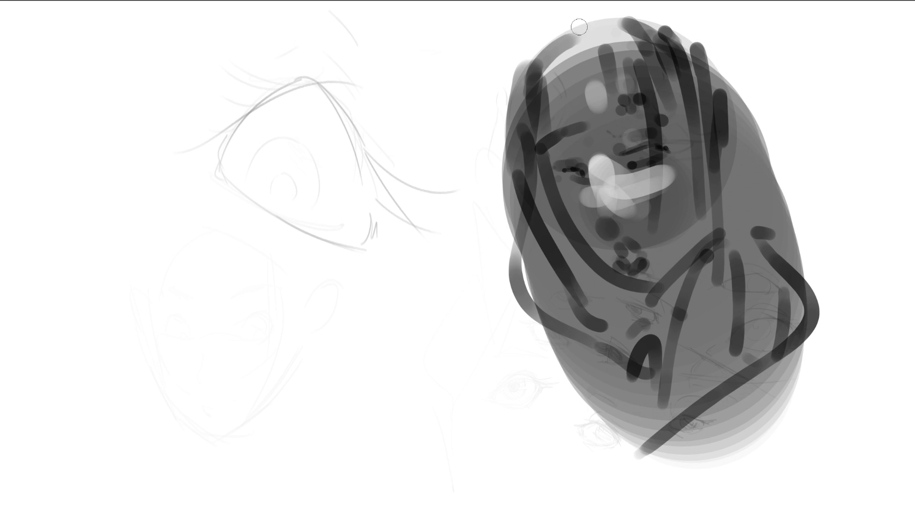
{"action": "mouse_move", "coordinate": [524, 67]}
{"action": "left_mouse_down"}
{"action": "mouse_move", "coordinate": [595, 19]}
{"action": "mouse_move", "coordinate": [634, 14]}
{"action": "mouse_move", "coordinate": [634, 36]}
{"action": "mouse_move", "coordinate": [570, 138]}
{"action": "left_mouse_up"}
- Paint long dark hair strands down the head's left side
{"action": "mouse_move", "coordinate": [578, 26]}
{"action": "left_mouse_down"}
{"action": "mouse_move", "coordinate": [593, 133]}
{"action": "mouse_move", "coordinate": [570, 138]}
{"action": "left_mouse_up"}
{"action": "mouse_move", "coordinate": [553, 33]}
{"action": "left_mouse_down"}
{"action": "mouse_move", "coordinate": [527, 101]}
{"action": "mouse_move", "coordinate": [500, 250]}
{"action": "left_mouse_up"}
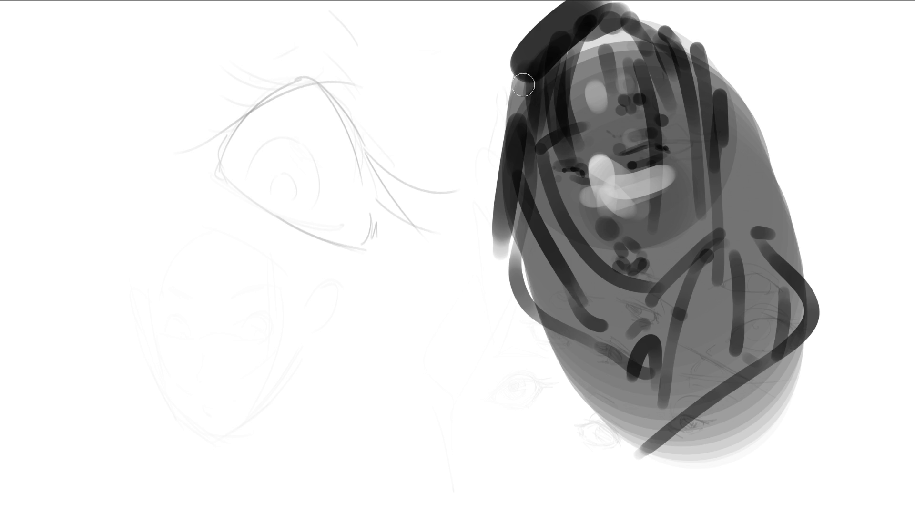
{"action": "left_click_drag", "start_coordinate": [533, 76], "coordinate": [541, 341]}
{"action": "left_click_drag", "start_coordinate": [530, 120], "coordinate": [535, 204]}
{"action": "left_click_drag", "start_coordinate": [524, 77], "coordinate": [536, 221]}
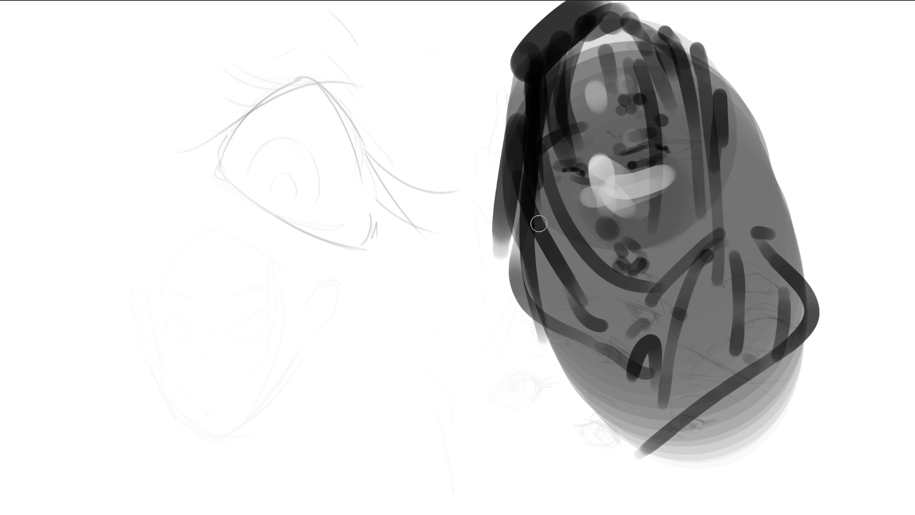
{"action": "left_click_drag", "start_coordinate": [543, 110], "coordinate": [539, 176]}
{"action": "mouse_move", "coordinate": [539, 212]}
{"action": "left_mouse_down"}
{"action": "mouse_move", "coordinate": [540, 126]}
{"action": "mouse_move", "coordinate": [546, 198]}
{"action": "mouse_move", "coordinate": [599, 270]}
{"action": "left_mouse_up"}
{"action": "mouse_move", "coordinate": [565, 219]}
{"action": "left_mouse_down"}
{"action": "mouse_move", "coordinate": [612, 288]}
{"action": "mouse_move", "coordinate": [599, 265]}
{"action": "mouse_move", "coordinate": [620, 290]}
{"action": "mouse_move", "coordinate": [644, 281]}
{"action": "left_mouse_up"}
- Add dark diagonal strokes across the shoulder and a lightened chain of dabs below the face
{"action": "left_click_drag", "start_coordinate": [612, 310], "coordinate": [708, 269]}
{"action": "left_click_drag", "start_coordinate": [643, 304], "coordinate": [706, 266]}
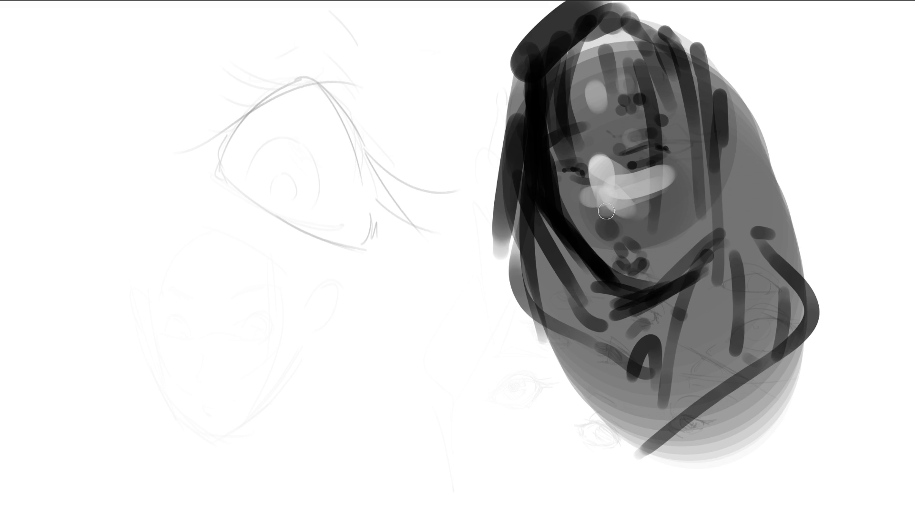
{"action": "mouse_move", "coordinate": [607, 211]}
{"action": "left_mouse_down"}
{"action": "mouse_move", "coordinate": [641, 281]}
{"action": "mouse_move", "coordinate": [629, 269]}
{"action": "mouse_move", "coordinate": [648, 277]}
{"action": "mouse_move", "coordinate": [634, 266]}
{"action": "left_mouse_up"}
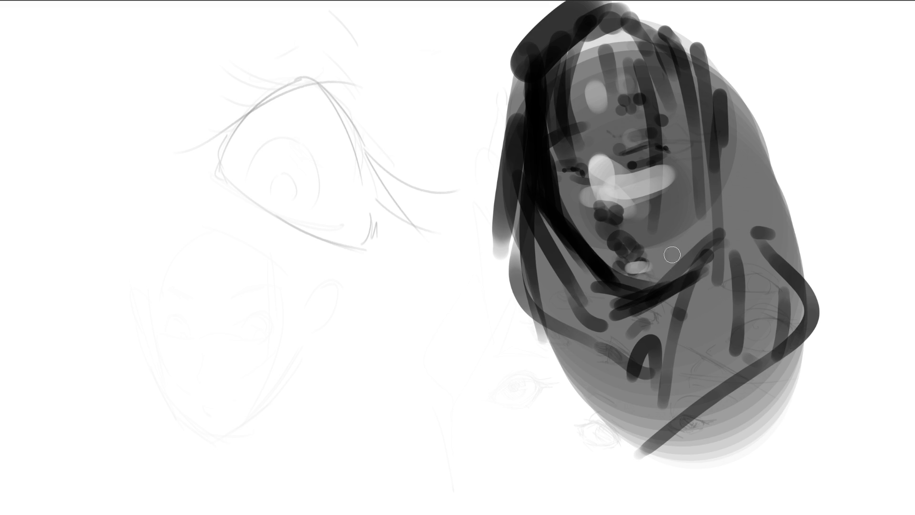
{"action": "mouse_move", "coordinate": [629, 221]}
{"action": "left_mouse_down"}
{"action": "mouse_move", "coordinate": [610, 225]}
{"action": "mouse_move", "coordinate": [604, 241]}
{"action": "mouse_move", "coordinate": [642, 229]}
{"action": "left_mouse_up"}
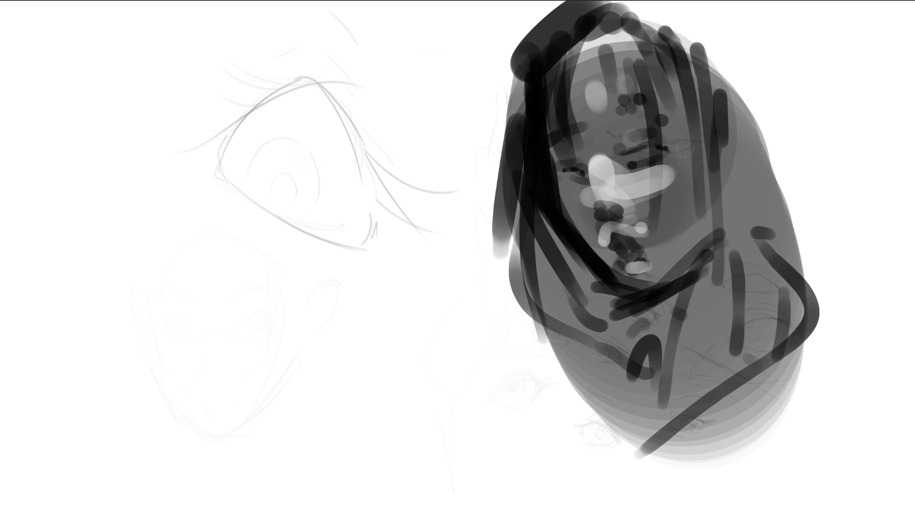
- Paint light highlights by the eye and nose and a light ear with dark inner detail
{"action": "mouse_move", "coordinate": [685, 149]}
{"action": "left_mouse_down"}
{"action": "mouse_move", "coordinate": [670, 162]}
{"action": "mouse_move", "coordinate": [687, 171]}
{"action": "left_mouse_up"}
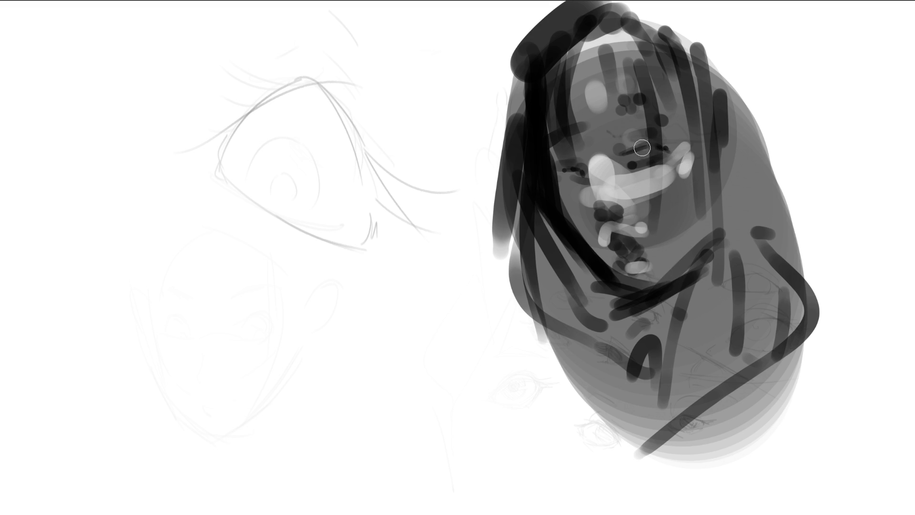
{"action": "mouse_move", "coordinate": [642, 147]}
{"action": "left_mouse_down"}
{"action": "mouse_move", "coordinate": [660, 146]}
{"action": "mouse_move", "coordinate": [686, 162]}
{"action": "mouse_move", "coordinate": [693, 194]}
{"action": "left_mouse_up"}
{"action": "mouse_move", "coordinate": [582, 205]}
{"action": "left_mouse_down"}
{"action": "mouse_move", "coordinate": [563, 185]}
{"action": "mouse_move", "coordinate": [579, 198]}
{"action": "mouse_move", "coordinate": [572, 204]}
{"action": "left_mouse_up"}
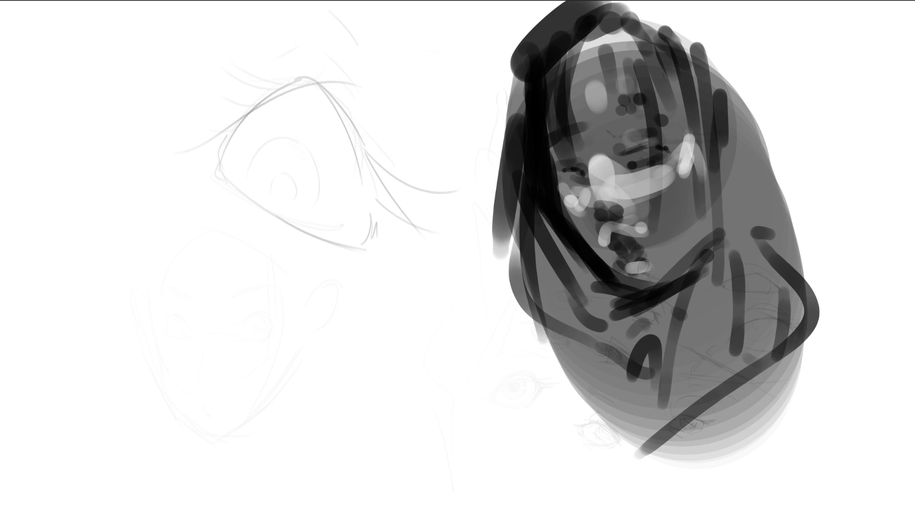
{"action": "mouse_move", "coordinate": [720, 139]}
{"action": "left_mouse_down"}
{"action": "mouse_move", "coordinate": [733, 125]}
{"action": "mouse_move", "coordinate": [734, 166]}
{"action": "left_mouse_up"}
{"action": "left_click_drag", "start_coordinate": [740, 126], "coordinate": [739, 147]}
{"action": "mouse_move", "coordinate": [728, 182]}
{"action": "left_mouse_down"}
{"action": "mouse_move", "coordinate": [718, 157]}
{"action": "mouse_move", "coordinate": [726, 194]}
{"action": "left_mouse_up"}
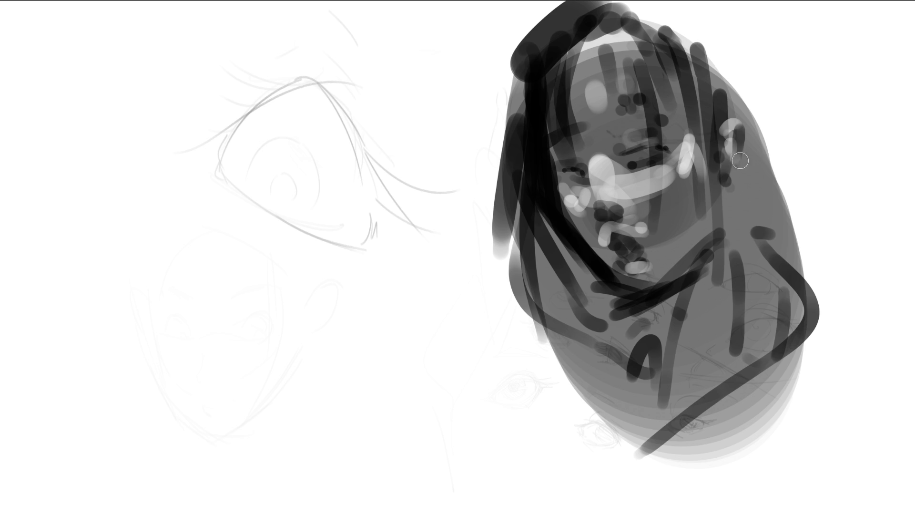
- Darken the top of the hair with broad strokes across the crown
{"action": "mouse_move", "coordinate": [728, 102]}
{"action": "left_mouse_down"}
{"action": "mouse_move", "coordinate": [689, 26]}
{"action": "mouse_move", "coordinate": [754, 120]}
{"action": "left_mouse_up"}
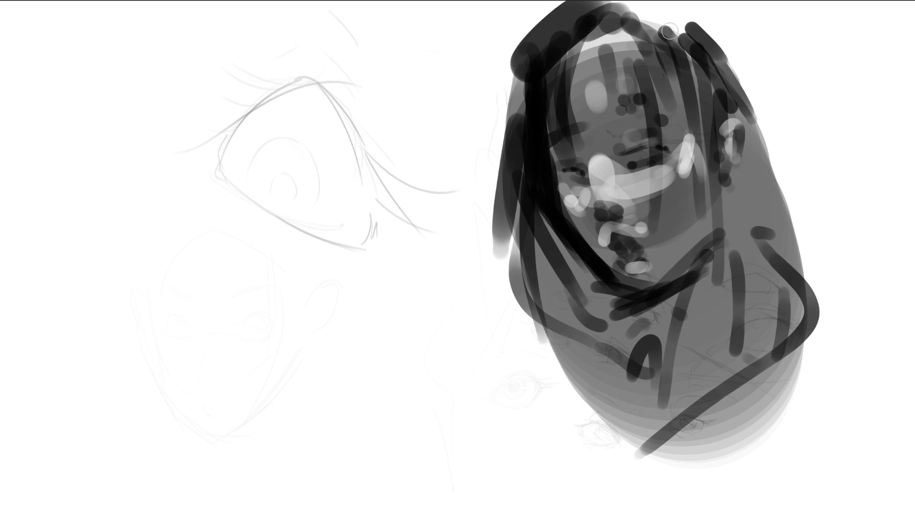
{"action": "left_click_drag", "start_coordinate": [670, 30], "coordinate": [593, 38]}
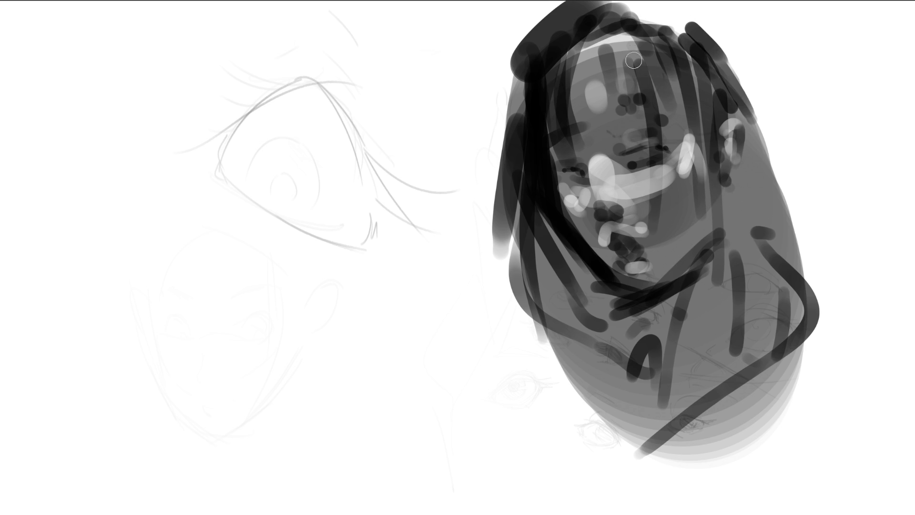
{"action": "left_click_drag", "start_coordinate": [548, 71], "coordinate": [708, 13]}
{"action": "left_click_drag", "start_coordinate": [619, 22], "coordinate": [731, 61]}
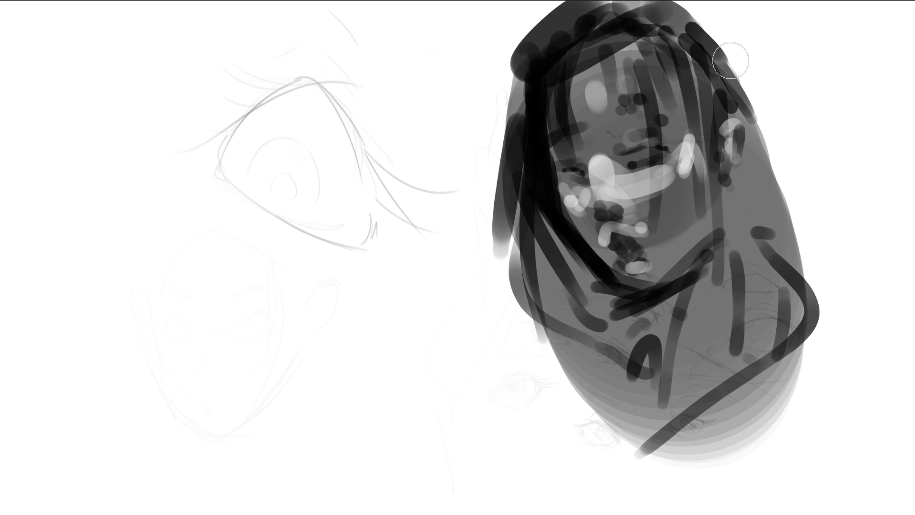
{"action": "left_click_drag", "start_coordinate": [674, 17], "coordinate": [684, 74]}
- With a smaller brush, paint diagonal and vertical bangs down over the forehead
{"action": "key", "text": "bracketleft"}
{"action": "key", "text": "bracketleft"}
{"action": "mouse_move", "coordinate": [589, 30]}
{"action": "left_mouse_down"}
{"action": "mouse_move", "coordinate": [609, 95]}
{"action": "mouse_move", "coordinate": [635, 116]}
{"action": "left_mouse_up"}
{"action": "left_click_drag", "start_coordinate": [591, 50], "coordinate": [622, 109]}
{"action": "left_click_drag", "start_coordinate": [578, 84], "coordinate": [610, 137]}
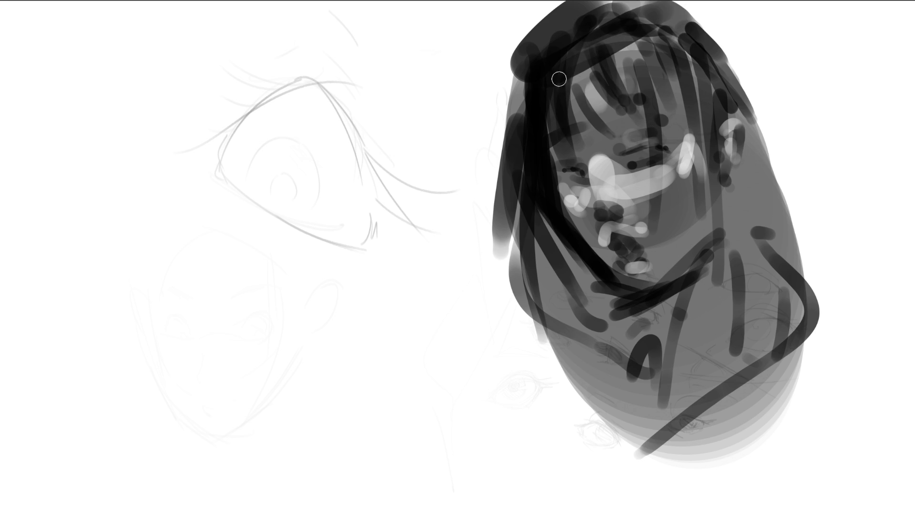
{"action": "left_click_drag", "start_coordinate": [636, 55], "coordinate": [655, 140]}
{"action": "mouse_move", "coordinate": [660, 34]}
{"action": "left_mouse_down"}
{"action": "mouse_move", "coordinate": [682, 114]}
{"action": "mouse_move", "coordinate": [681, 98]}
{"action": "left_mouse_up"}
{"action": "left_click_drag", "start_coordinate": [689, 66], "coordinate": [709, 130]}
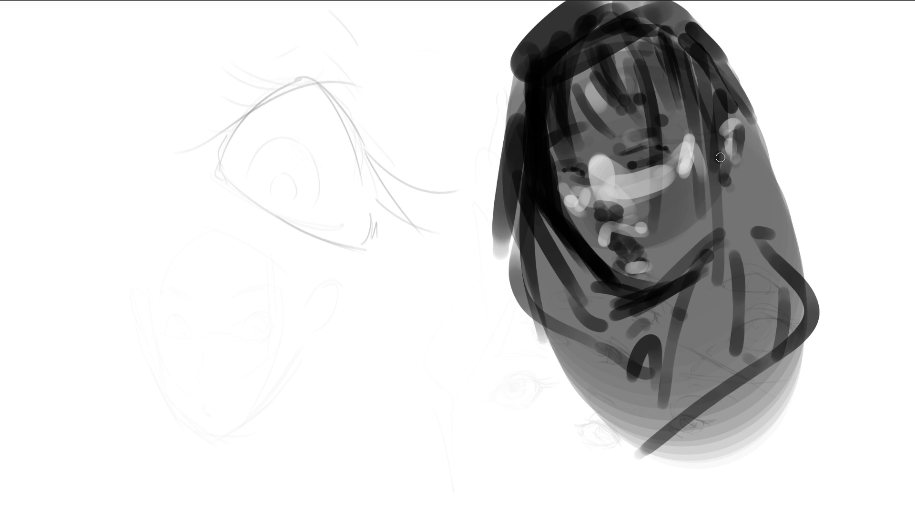
- Paint hair falling down the right cheek toward the ear, jaw and neck
{"action": "mouse_move", "coordinate": [636, 38]}
{"action": "left_mouse_down"}
{"action": "mouse_move", "coordinate": [725, 159]}
{"action": "mouse_move", "coordinate": [710, 136]}
{"action": "left_mouse_up"}
{"action": "left_click_drag", "start_coordinate": [663, 33], "coordinate": [719, 119]}
{"action": "left_click_drag", "start_coordinate": [705, 56], "coordinate": [762, 220]}
{"action": "left_click_drag", "start_coordinate": [710, 138], "coordinate": [716, 283]}
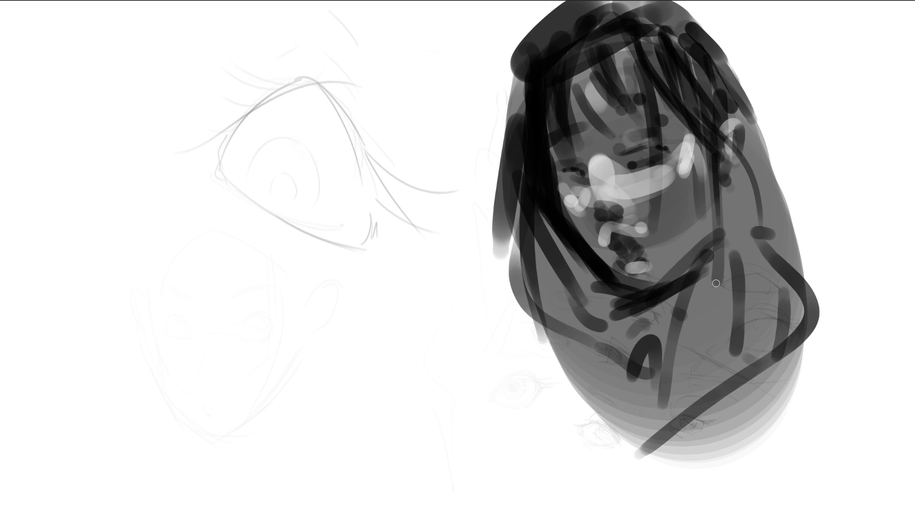
{"action": "mouse_move", "coordinate": [718, 163]}
{"action": "left_mouse_down"}
{"action": "mouse_move", "coordinate": [758, 217]}
{"action": "mouse_move", "coordinate": [737, 255]}
{"action": "mouse_move", "coordinate": [761, 245]}
{"action": "left_mouse_up"}
- Extend dark hair down the right side with a long strand over the shoulder
{"action": "left_click_drag", "start_coordinate": [747, 90], "coordinate": [758, 148]}
{"action": "left_click_drag", "start_coordinate": [750, 164], "coordinate": [762, 212]}
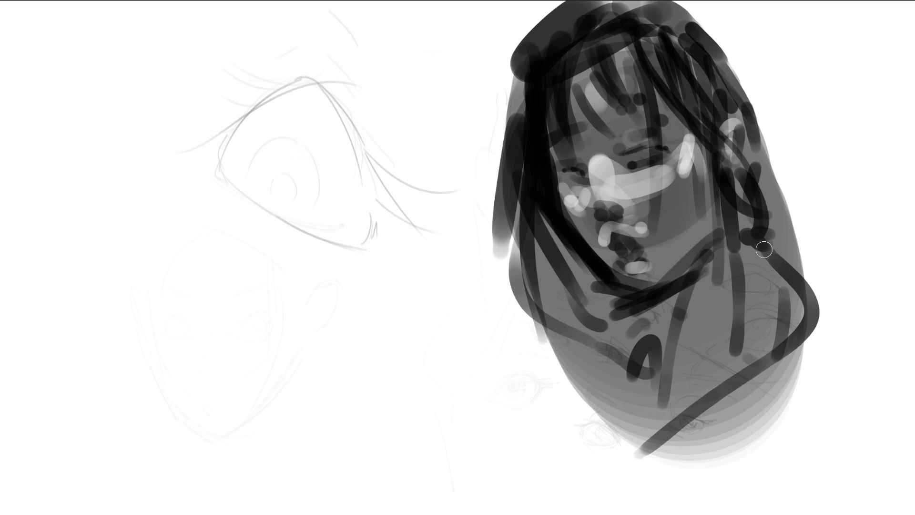
{"action": "key", "text": "bracketright"}
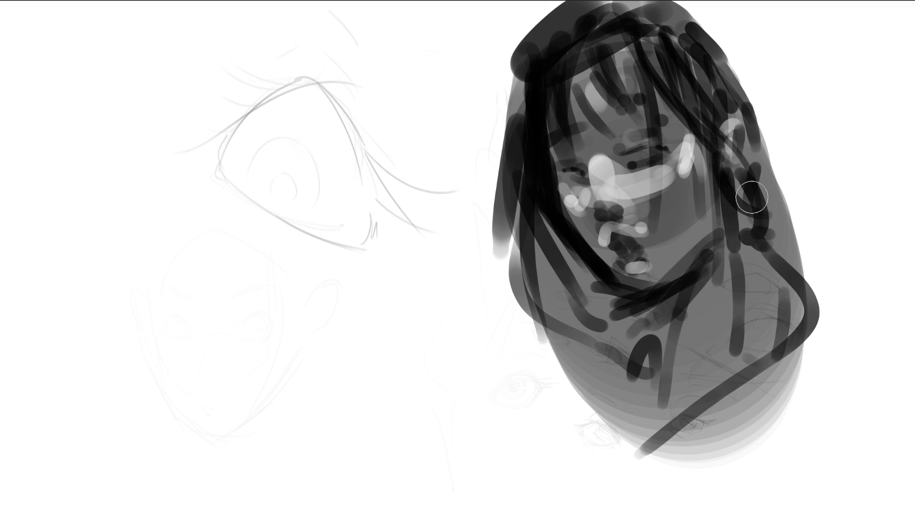
{"action": "mouse_move", "coordinate": [729, 181]}
{"action": "left_mouse_down"}
{"action": "mouse_move", "coordinate": [739, 286]}
{"action": "mouse_move", "coordinate": [815, 377]}
{"action": "left_mouse_up"}
- Rough in light-grey clothing strokes, a collar and a chest line across the lower figure
{"action": "left_click_drag", "start_coordinate": [733, 282], "coordinate": [771, 337]}
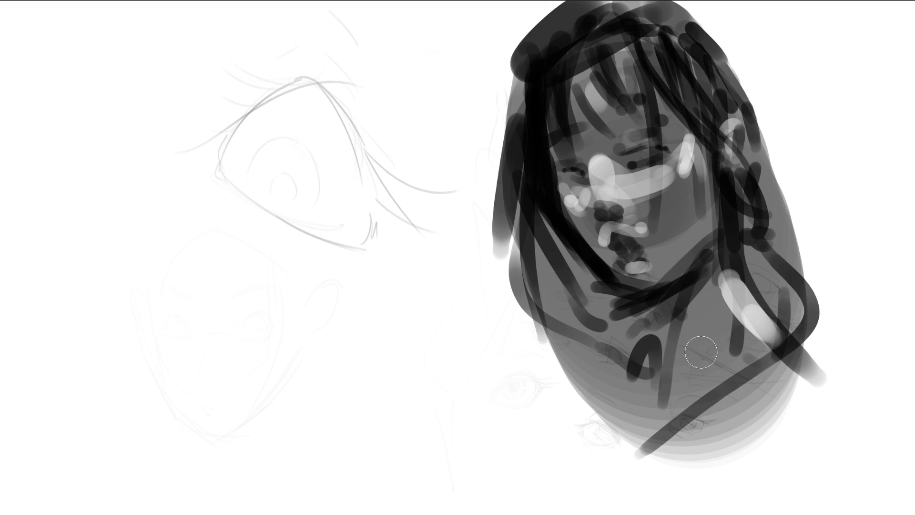
{"action": "left_click_drag", "start_coordinate": [700, 394], "coordinate": [743, 333]}
{"action": "left_click_drag", "start_coordinate": [650, 316], "coordinate": [648, 424]}
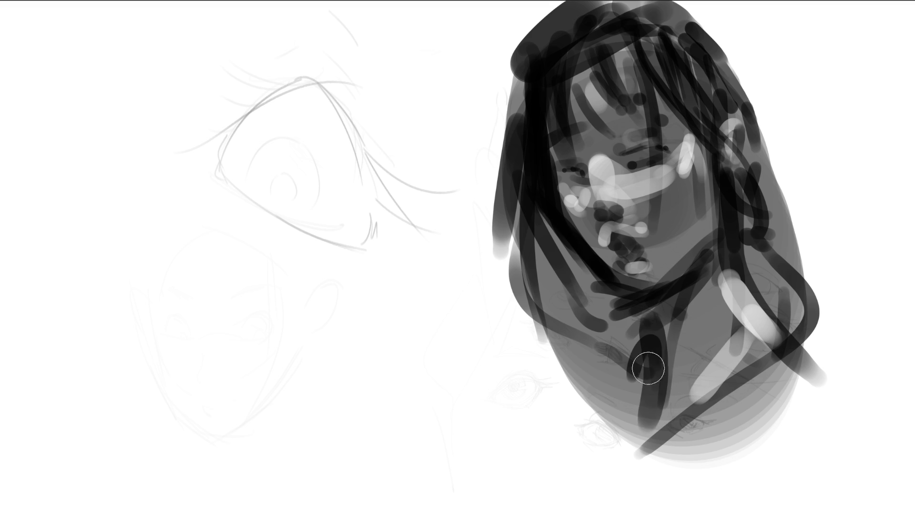
{"action": "mouse_move", "coordinate": [619, 306]}
{"action": "left_mouse_down"}
{"action": "mouse_move", "coordinate": [637, 310]}
{"action": "mouse_move", "coordinate": [645, 373]}
{"action": "left_mouse_up"}
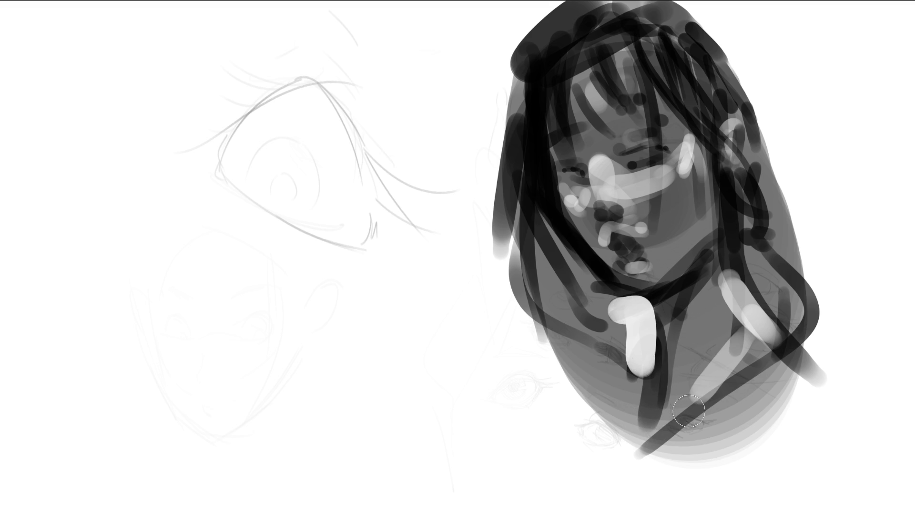
{"action": "mouse_move", "coordinate": [625, 453]}
{"action": "left_mouse_down"}
{"action": "mouse_move", "coordinate": [834, 333]}
{"action": "mouse_move", "coordinate": [827, 381]}
{"action": "mouse_move", "coordinate": [811, 367]}
{"action": "mouse_move", "coordinate": [830, 403]}
{"action": "left_mouse_up"}
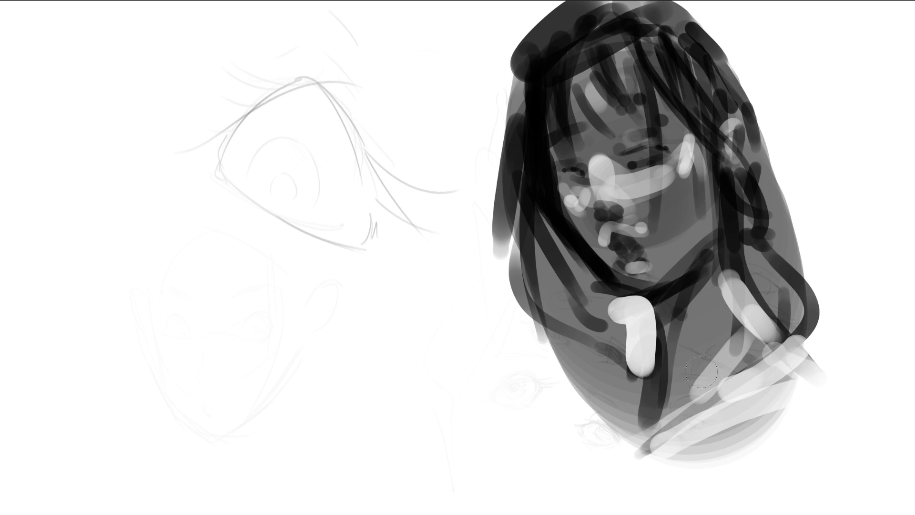
{"action": "left_click_drag", "start_coordinate": [688, 389], "coordinate": [742, 312]}
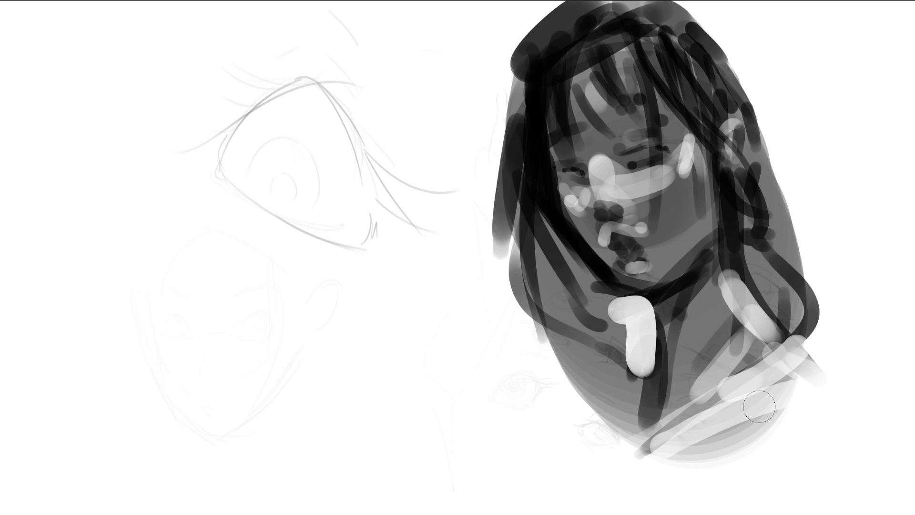
- Paint a soft light-grey veil around the head and figure, mirroring the view
{"action": "left_click", "coordinate": [645, 173]}
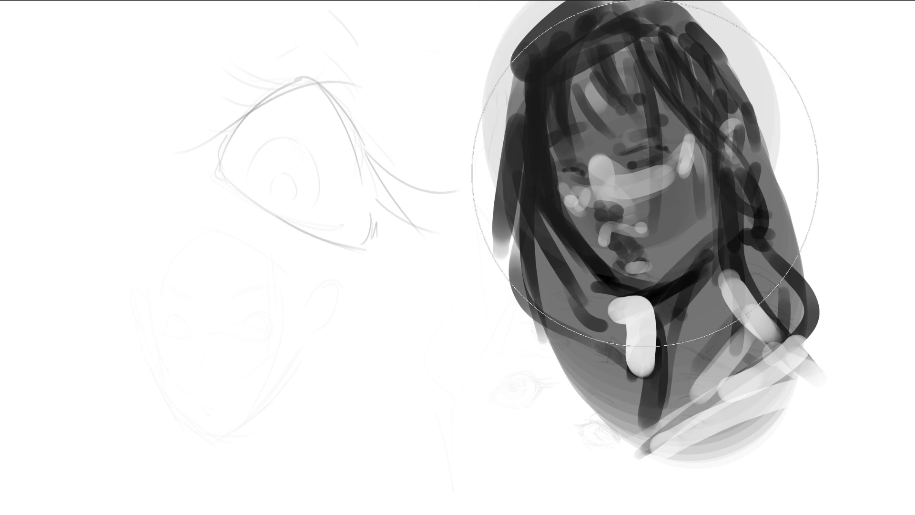
{"action": "left_click_drag", "start_coordinate": [645, 172], "coordinate": [651, 343]}
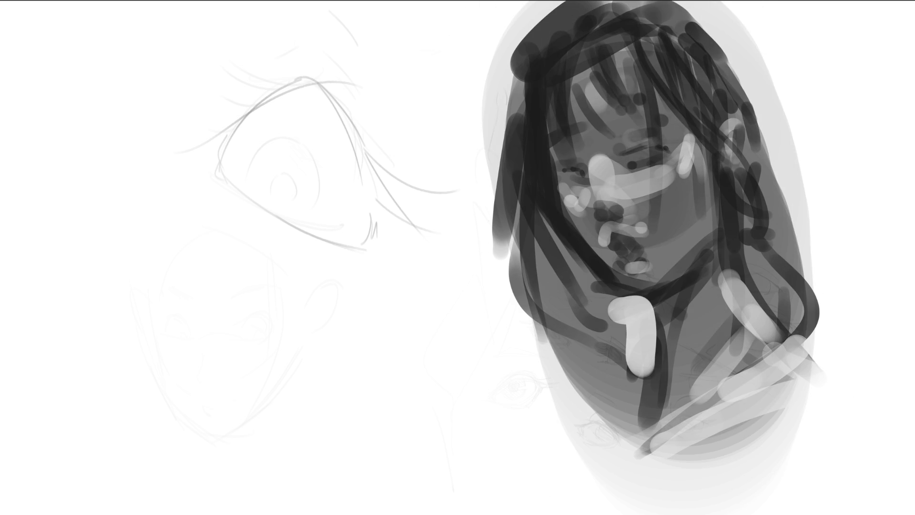
{"action": "key", "text": "m"}
{"action": "left_click_drag", "start_coordinate": [255, 194], "coordinate": [329, 420]}
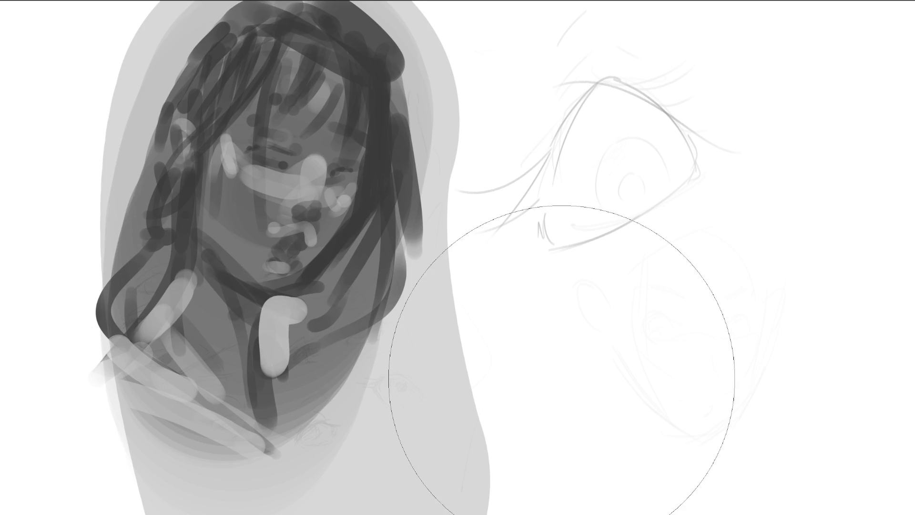
- Skew the painted layer from a top corner, commit, shrink the brush and flip the view back
{"action": "key", "text": "ctrl+t"}
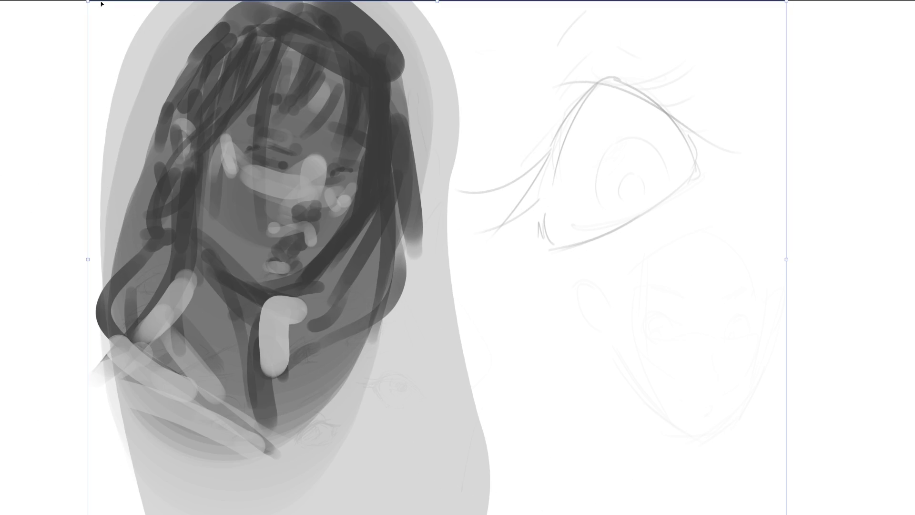
{"action": "left_click_drag", "start_coordinate": [87, 3], "coordinate": [28, 2]}
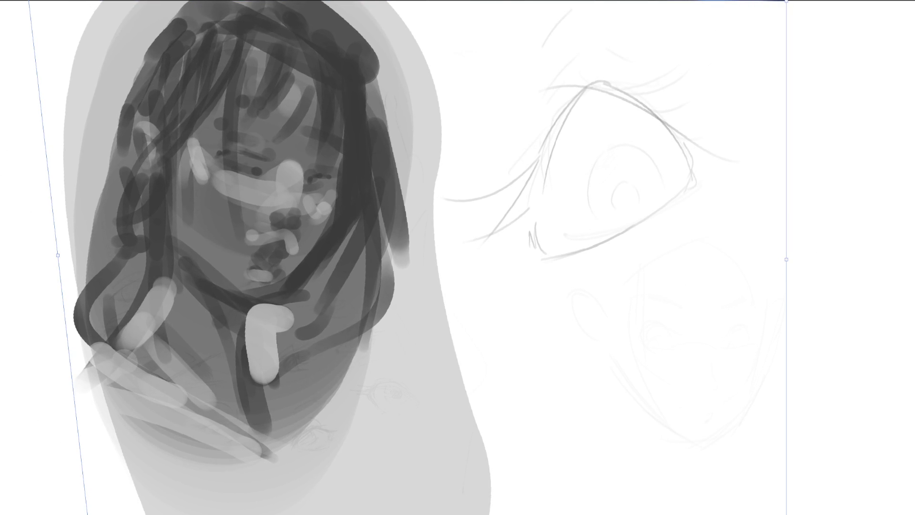
{"action": "key", "text": "Return"}
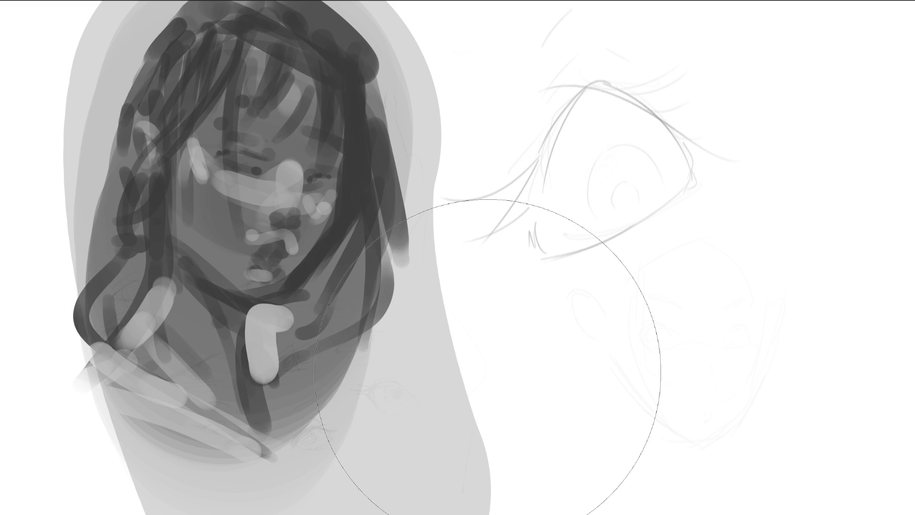
{"action": "key", "text": "bracketleft"}
{"action": "key", "text": "bracketleft"}
{"action": "key", "text": "bracketleft"}
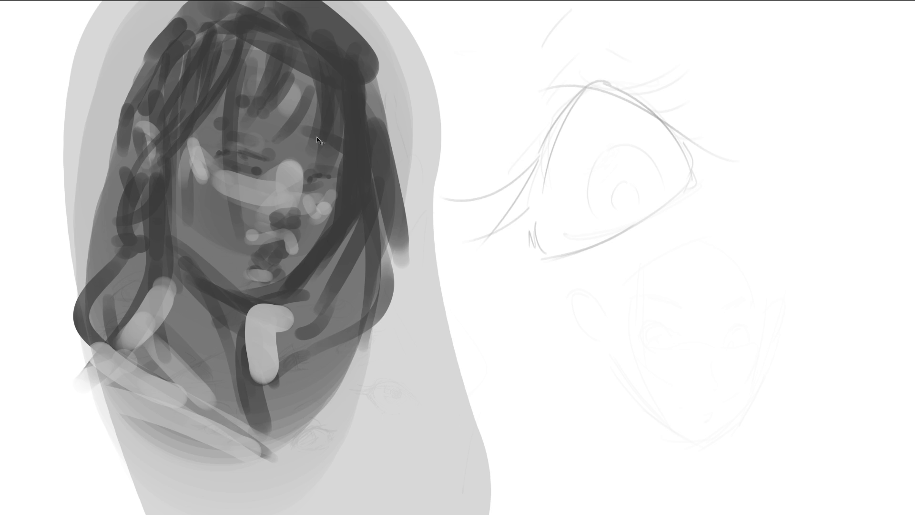
{"action": "key", "text": "m"}
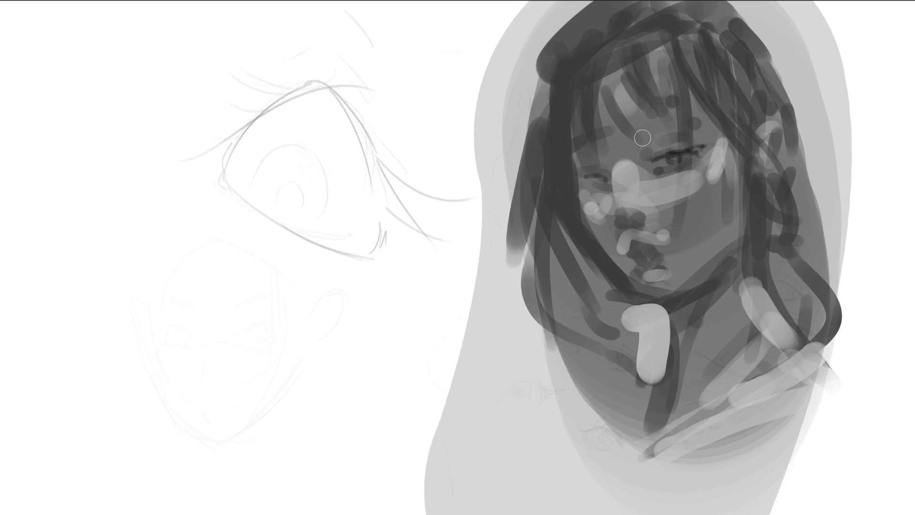
- Add dark strokes to the forehead hair, jaw, neck and left cheek
{"action": "mouse_move", "coordinate": [681, 123]}
{"action": "left_mouse_down"}
{"action": "mouse_move", "coordinate": [702, 118]}
{"action": "mouse_move", "coordinate": [654, 112]}
{"action": "mouse_move", "coordinate": [697, 102]}
{"action": "mouse_move", "coordinate": [631, 122]}
{"action": "left_mouse_up"}
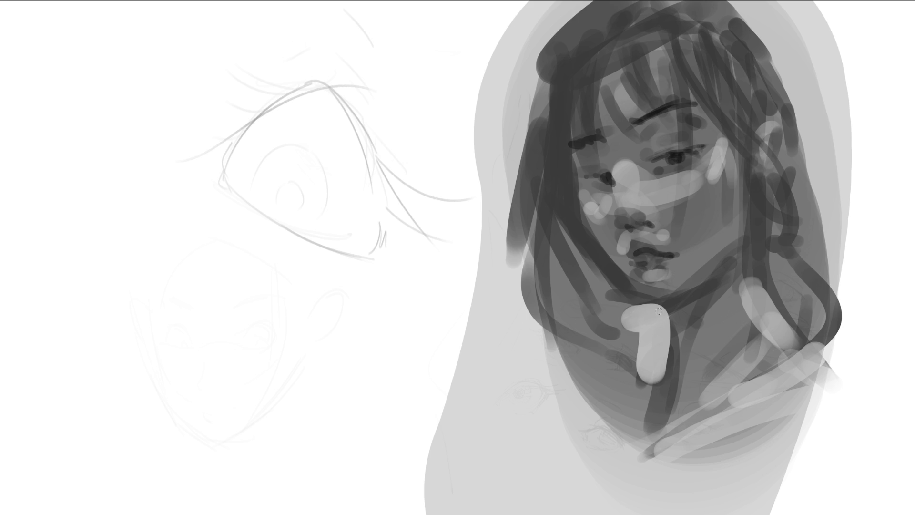
{"action": "mouse_move", "coordinate": [677, 309]}
{"action": "left_mouse_down"}
{"action": "mouse_move", "coordinate": [748, 243]}
{"action": "mouse_move", "coordinate": [684, 304]}
{"action": "mouse_move", "coordinate": [674, 392]}
{"action": "left_mouse_up"}
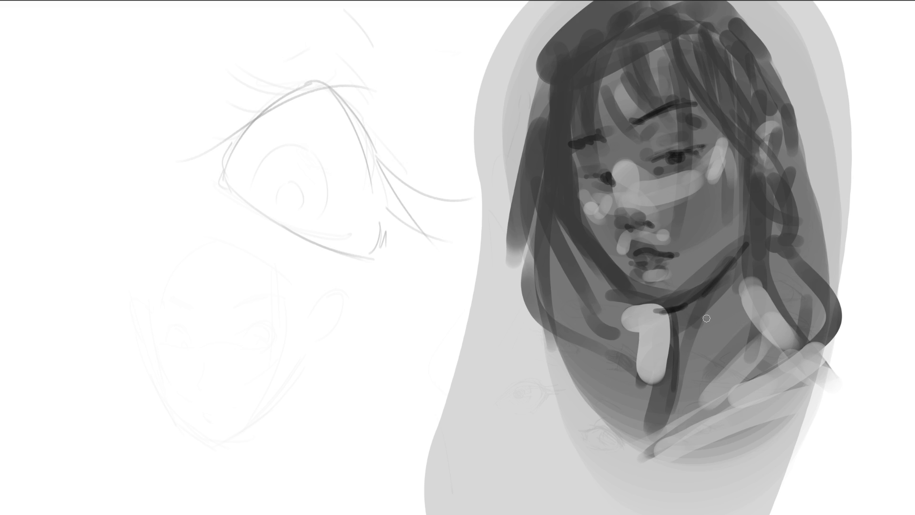
{"action": "left_click_drag", "start_coordinate": [747, 249], "coordinate": [688, 369]}
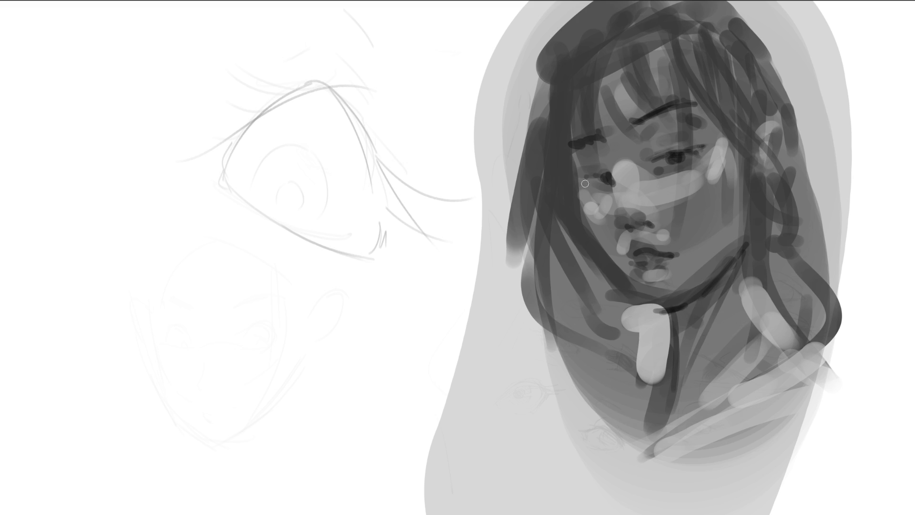
{"action": "mouse_move", "coordinate": [577, 217]}
{"action": "left_mouse_down"}
{"action": "mouse_move", "coordinate": [650, 309]}
{"action": "mouse_move", "coordinate": [690, 276]}
{"action": "mouse_move", "coordinate": [659, 292]}
{"action": "mouse_move", "coordinate": [736, 234]}
{"action": "left_mouse_up"}
- With a larger brush, reinforce the jawline and paint a light diagonal cheek highlight
{"action": "key", "text": "bracketright"}
{"action": "key", "text": "bracketright"}
{"action": "key", "text": "bracketright"}
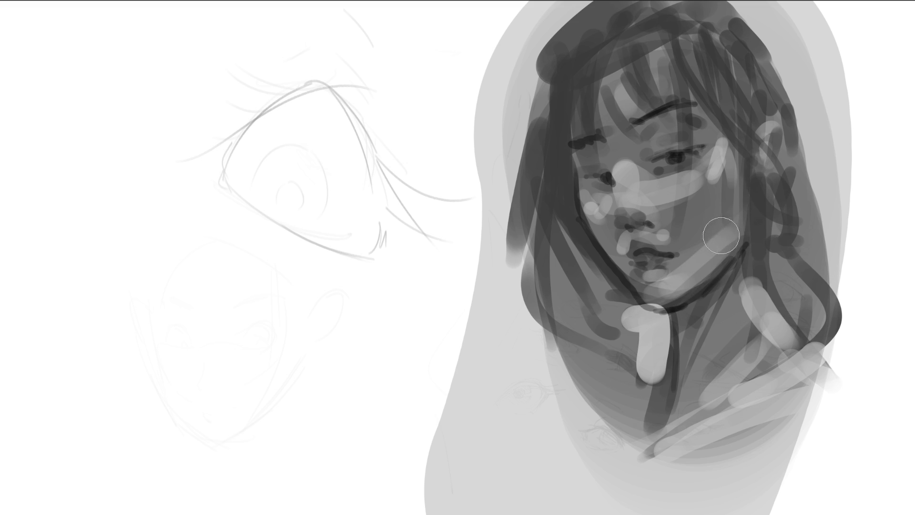
{"action": "mouse_move", "coordinate": [675, 301]}
{"action": "left_mouse_down"}
{"action": "mouse_move", "coordinate": [734, 245]}
{"action": "mouse_move", "coordinate": [725, 245]}
{"action": "left_mouse_up"}
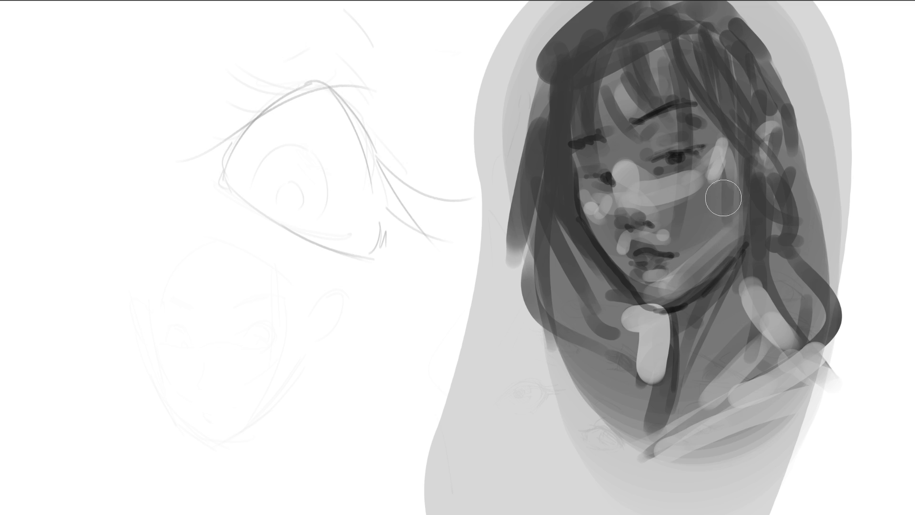
{"action": "mouse_move", "coordinate": [675, 238]}
{"action": "left_mouse_down"}
{"action": "mouse_move", "coordinate": [641, 239]}
{"action": "mouse_move", "coordinate": [723, 161]}
{"action": "left_mouse_up"}
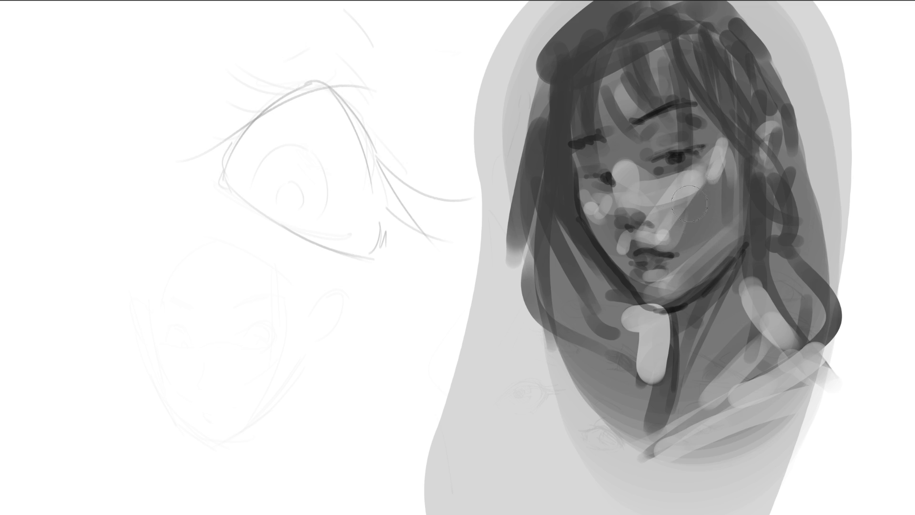
- Replace the too-wide cheek stroke with a new light diagonal and darken beside it
{"action": "key", "text": "ctrl+z"}
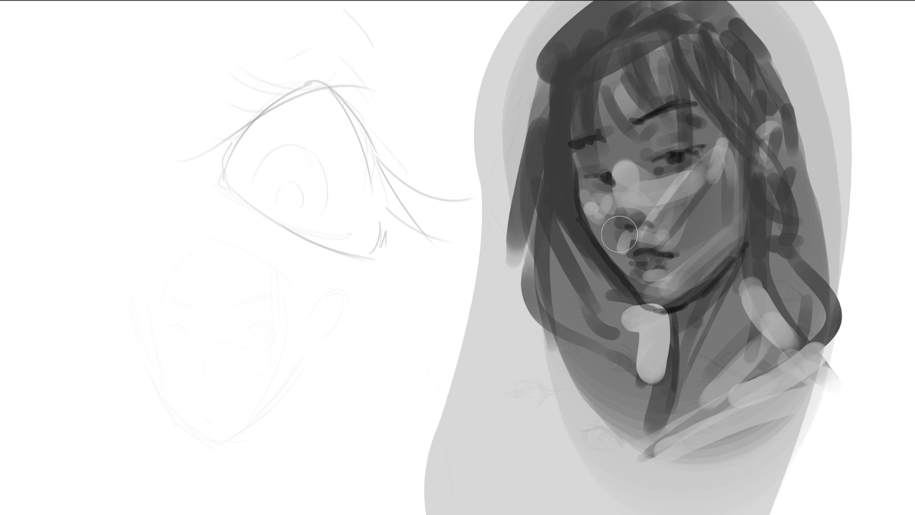
{"action": "left_click_drag", "start_coordinate": [612, 204], "coordinate": [718, 153]}
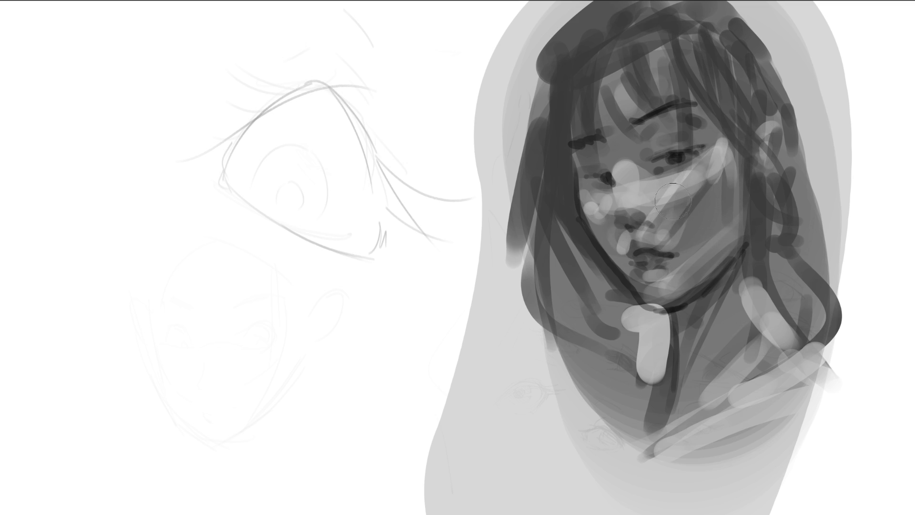
{"action": "left_click_drag", "start_coordinate": [695, 204], "coordinate": [711, 184]}
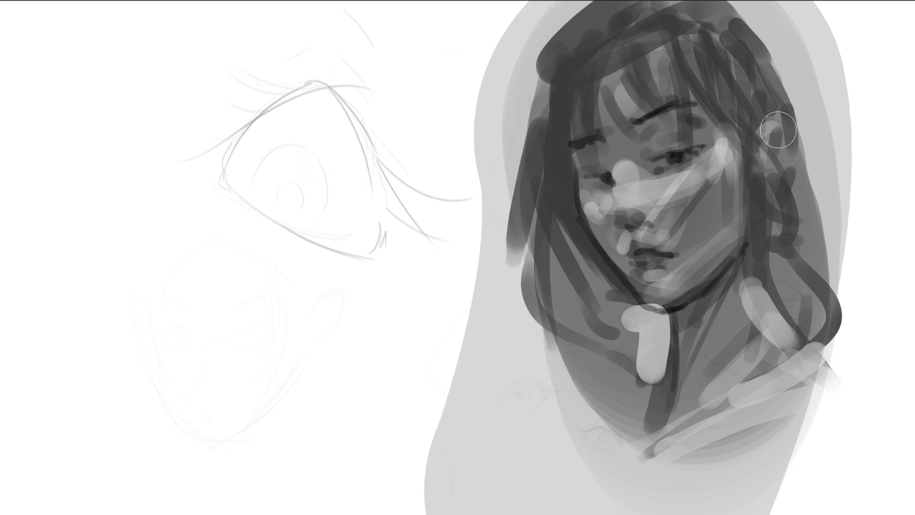
- With a smaller brush, paint thin dark hair strands and shape the ear with a small highlight
{"action": "key", "text": "bracketleft"}
{"action": "key", "text": "bracketleft"}
{"action": "key", "text": "bracketleft"}
{"action": "left_click_drag", "start_coordinate": [719, 84], "coordinate": [832, 221]}
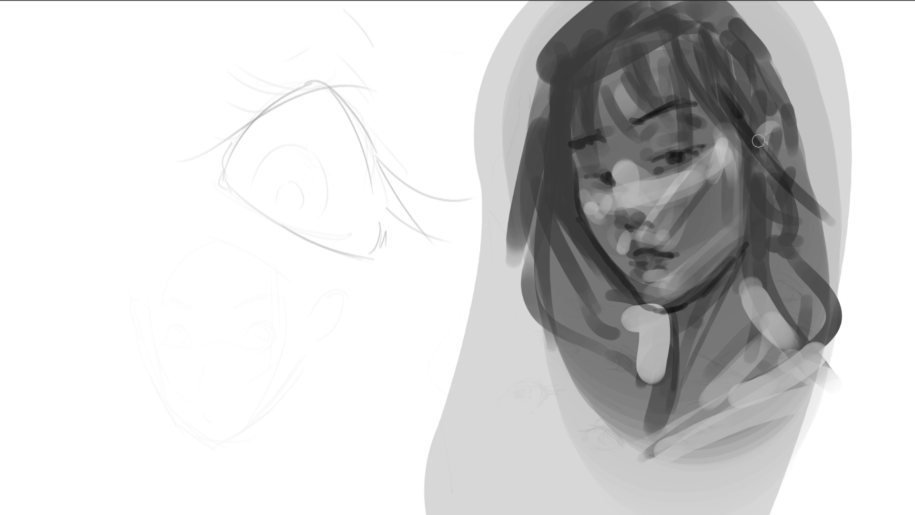
{"action": "left_click_drag", "start_coordinate": [736, 113], "coordinate": [834, 238]}
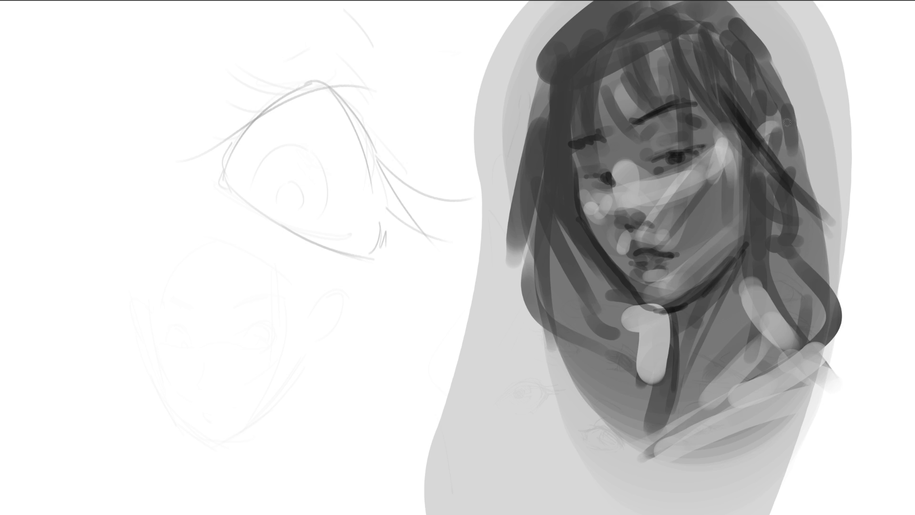
{"action": "mouse_move", "coordinate": [774, 133]}
{"action": "left_mouse_down"}
{"action": "mouse_move", "coordinate": [793, 123]}
{"action": "mouse_move", "coordinate": [800, 136]}
{"action": "mouse_move", "coordinate": [791, 152]}
{"action": "mouse_move", "coordinate": [785, 136]}
{"action": "mouse_move", "coordinate": [792, 139]}
{"action": "left_mouse_up"}
{"action": "left_click_drag", "start_coordinate": [797, 136], "coordinate": [792, 179]}
{"action": "left_click_drag", "start_coordinate": [789, 142], "coordinate": [786, 152]}
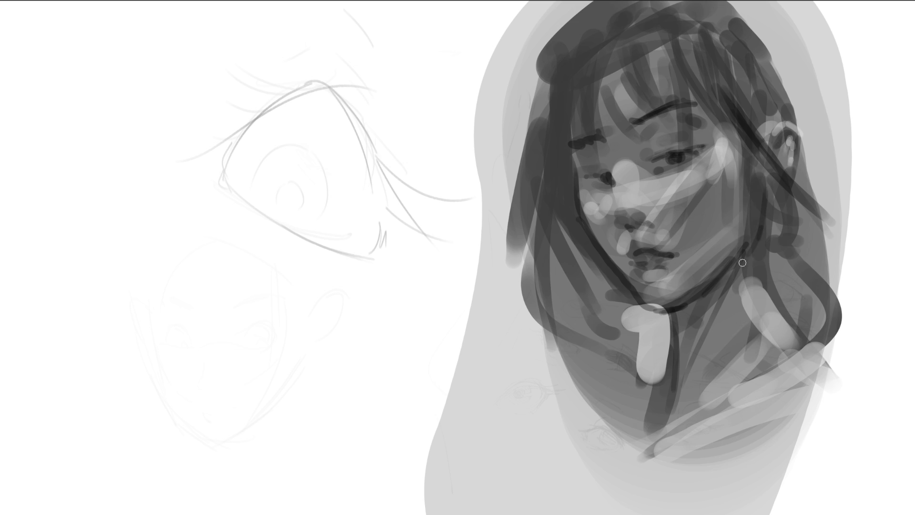
- Add two more dark hair strands, lighten the collar and darken the lower lip
{"action": "left_click_drag", "start_coordinate": [765, 210], "coordinate": [775, 307]}
{"action": "left_click_drag", "start_coordinate": [767, 252], "coordinate": [820, 385]}
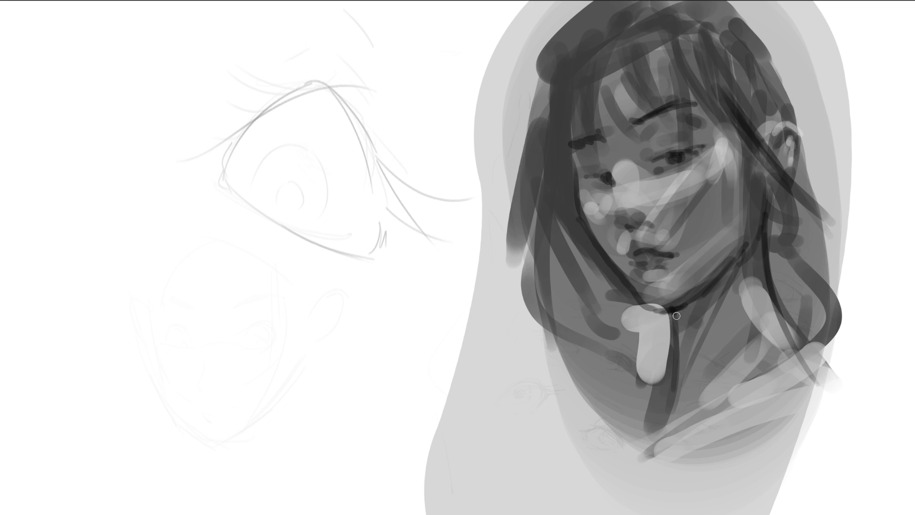
{"action": "mouse_move", "coordinate": [650, 315]}
{"action": "left_mouse_down"}
{"action": "mouse_move", "coordinate": [670, 305]}
{"action": "mouse_move", "coordinate": [680, 367]}
{"action": "mouse_move", "coordinate": [686, 296]}
{"action": "mouse_move", "coordinate": [702, 290]}
{"action": "left_mouse_up"}
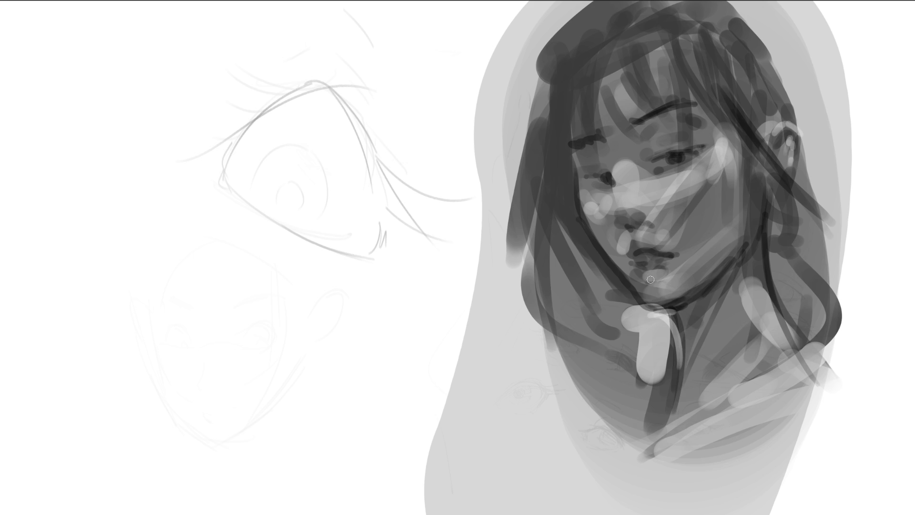
{"action": "mouse_move", "coordinate": [644, 276]}
{"action": "left_mouse_down"}
{"action": "mouse_move", "coordinate": [676, 270]}
{"action": "mouse_move", "coordinate": [639, 243]}
{"action": "mouse_move", "coordinate": [671, 253]}
{"action": "mouse_move", "coordinate": [634, 260]}
{"action": "mouse_move", "coordinate": [657, 262]}
{"action": "left_mouse_up"}
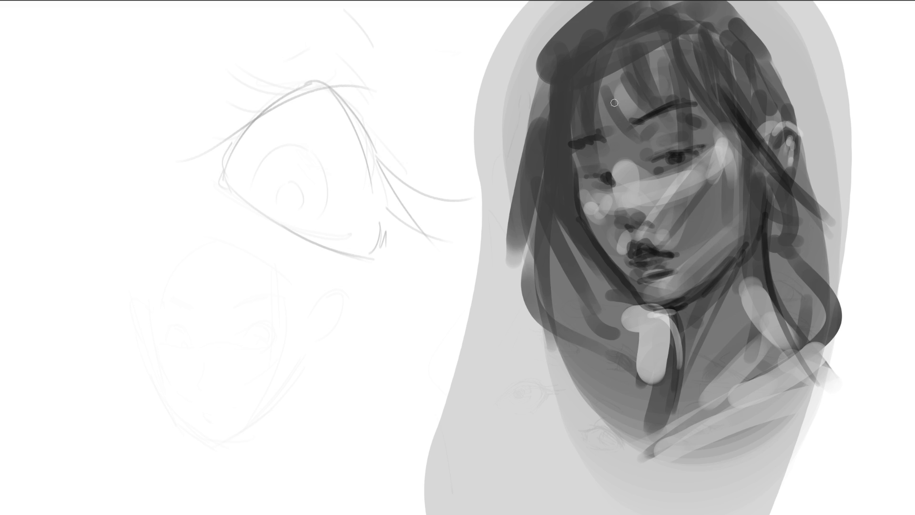
- Draw the eyelid crease and paint dark strands down the forehead and left hair
{"action": "mouse_move", "coordinate": [615, 162]}
{"action": "left_mouse_down"}
{"action": "mouse_move", "coordinate": [640, 166]}
{"action": "mouse_move", "coordinate": [615, 185]}
{"action": "mouse_move", "coordinate": [616, 202]}
{"action": "mouse_move", "coordinate": [644, 167]}
{"action": "left_mouse_up"}
{"action": "mouse_move", "coordinate": [604, 40]}
{"action": "left_mouse_down"}
{"action": "mouse_move", "coordinate": [595, 93]}
{"action": "mouse_move", "coordinate": [614, 149]}
{"action": "mouse_move", "coordinate": [600, 125]}
{"action": "mouse_move", "coordinate": [596, 134]}
{"action": "left_mouse_up"}
{"action": "mouse_move", "coordinate": [585, 67]}
{"action": "left_mouse_down"}
{"action": "mouse_move", "coordinate": [597, 130]}
{"action": "mouse_move", "coordinate": [554, 144]}
{"action": "mouse_move", "coordinate": [577, 142]}
{"action": "left_mouse_up"}
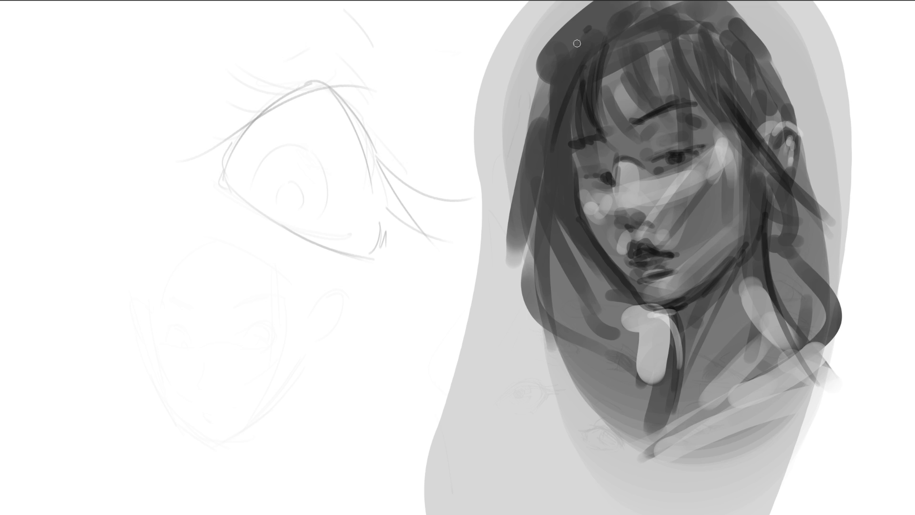
{"action": "left_click_drag", "start_coordinate": [587, 31], "coordinate": [544, 180]}
{"action": "left_click_drag", "start_coordinate": [527, 124], "coordinate": [518, 206]}
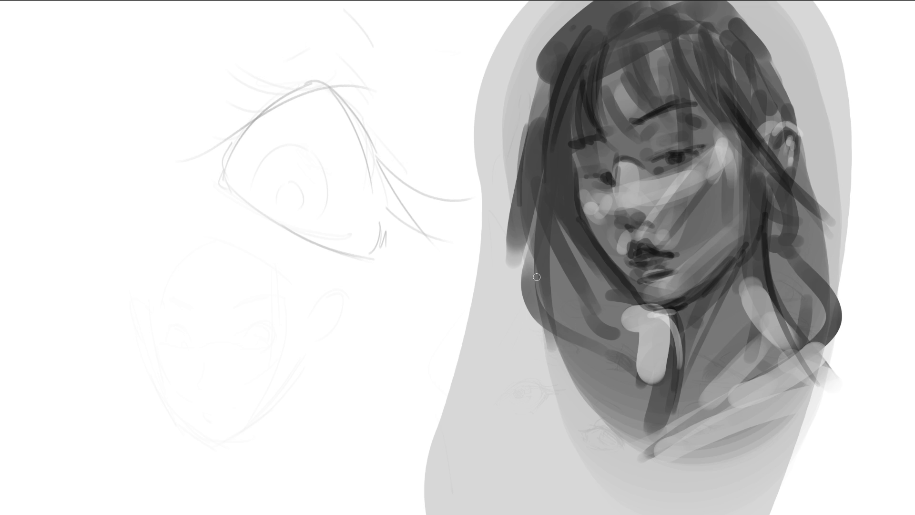
- Paint dark strands into the bangs toward the eye and deepen the shadow under the brow
{"action": "mouse_move", "coordinate": [609, 30]}
{"action": "left_mouse_down"}
{"action": "mouse_move", "coordinate": [620, 127]}
{"action": "mouse_move", "coordinate": [644, 104]}
{"action": "mouse_move", "coordinate": [667, 120]}
{"action": "left_mouse_up"}
{"action": "left_click_drag", "start_coordinate": [629, 50], "coordinate": [648, 90]}
{"action": "left_click_drag", "start_coordinate": [658, 29], "coordinate": [687, 117]}
{"action": "left_click_drag", "start_coordinate": [684, 77], "coordinate": [685, 159]}
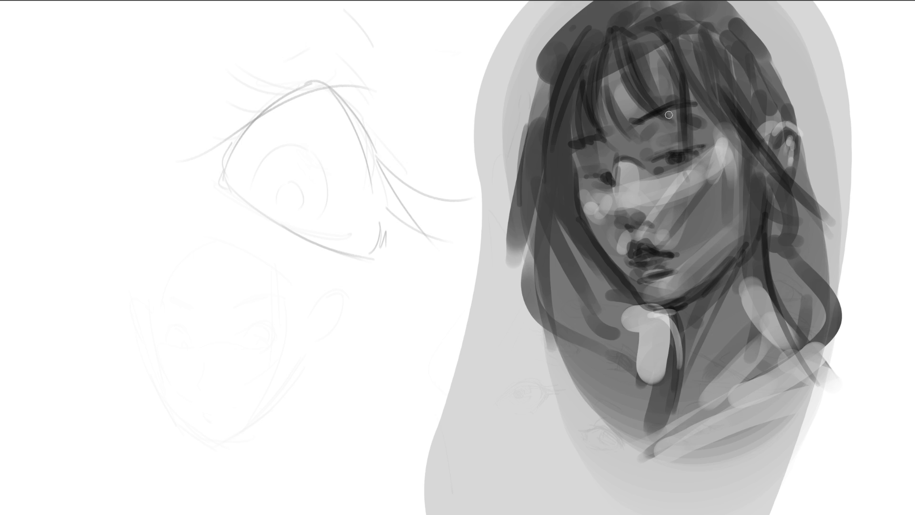
{"action": "mouse_move", "coordinate": [663, 117]}
{"action": "left_mouse_down"}
{"action": "mouse_move", "coordinate": [636, 136]}
{"action": "mouse_move", "coordinate": [644, 143]}
{"action": "mouse_move", "coordinate": [651, 127]}
{"action": "left_mouse_up"}
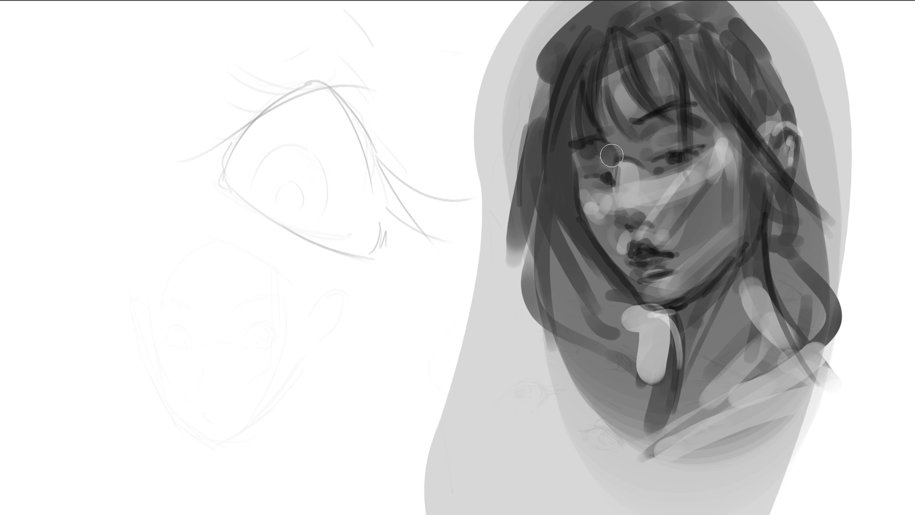
- Darken the lower eyelid, brighten the cheeks and nose, and shade between nose and lip
{"action": "left_click_drag", "start_coordinate": [594, 195], "coordinate": [602, 196]}
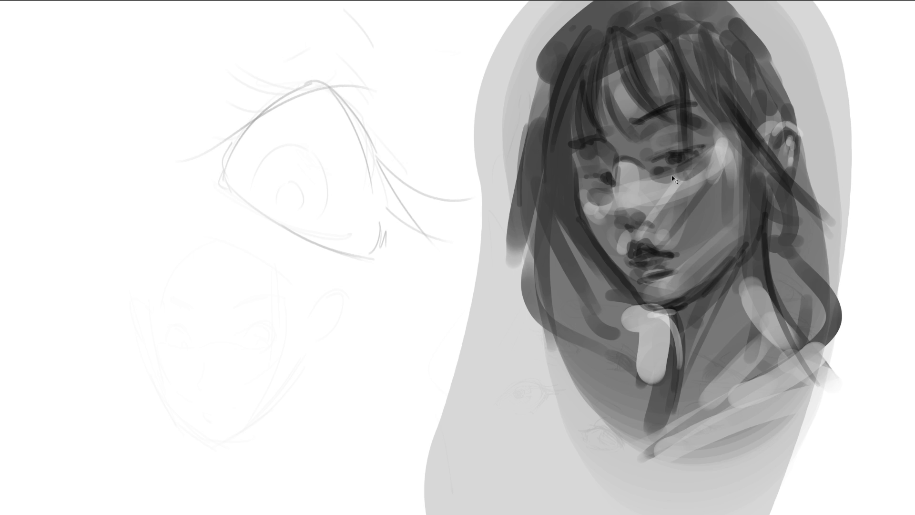
{"action": "left_click_drag", "start_coordinate": [657, 171], "coordinate": [677, 167]}
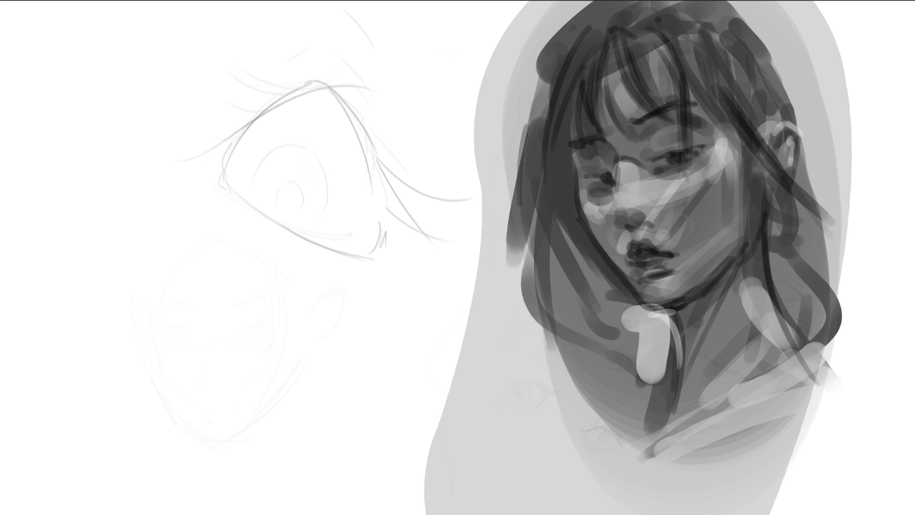
{"action": "left_click_drag", "start_coordinate": [597, 201], "coordinate": [602, 209]}
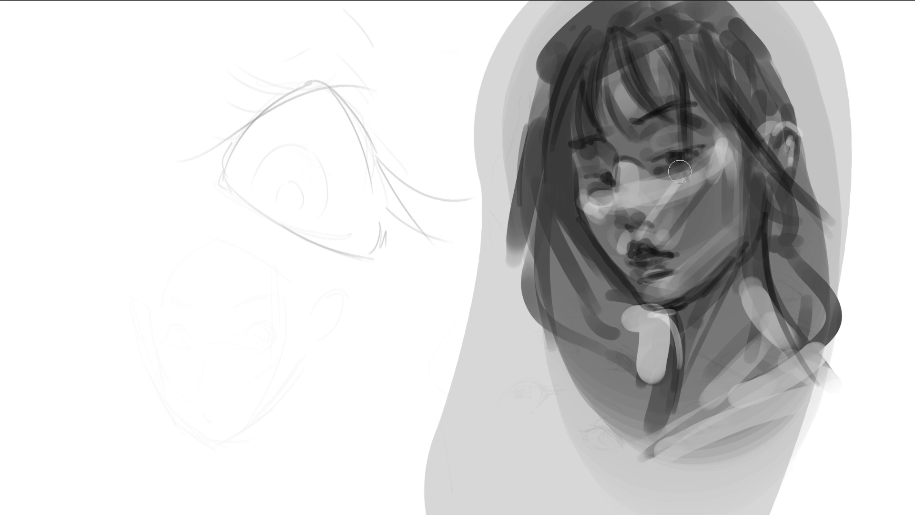
{"action": "mouse_move", "coordinate": [708, 174]}
{"action": "left_mouse_down"}
{"action": "mouse_move", "coordinate": [670, 203]}
{"action": "mouse_move", "coordinate": [649, 200]}
{"action": "left_mouse_up"}
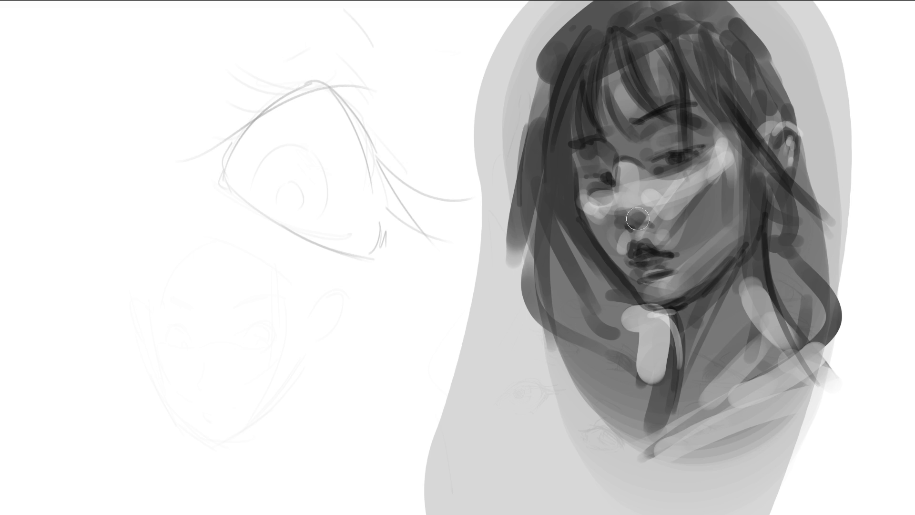
{"action": "mouse_move", "coordinate": [628, 203]}
{"action": "left_mouse_down"}
{"action": "mouse_move", "coordinate": [662, 229]}
{"action": "mouse_move", "coordinate": [639, 213]}
{"action": "left_mouse_up"}
{"action": "left_click_drag", "start_coordinate": [620, 261], "coordinate": [623, 259]}
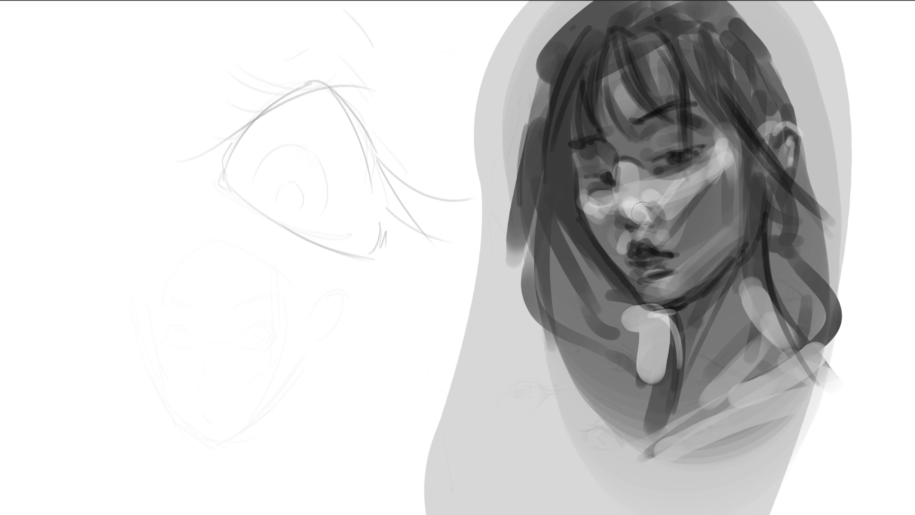
{"action": "mouse_move", "coordinate": [622, 223]}
{"action": "left_mouse_down"}
{"action": "mouse_move", "coordinate": [664, 232]}
{"action": "mouse_move", "coordinate": [625, 224]}
{"action": "mouse_move", "coordinate": [658, 238]}
{"action": "mouse_move", "coordinate": [634, 227]}
{"action": "mouse_move", "coordinate": [632, 252]}
{"action": "mouse_move", "coordinate": [628, 238]}
{"action": "mouse_move", "coordinate": [644, 248]}
{"action": "mouse_move", "coordinate": [648, 234]}
{"action": "mouse_move", "coordinate": [681, 222]}
{"action": "mouse_move", "coordinate": [668, 210]}
{"action": "mouse_move", "coordinate": [687, 220]}
{"action": "mouse_move", "coordinate": [741, 150]}
{"action": "mouse_move", "coordinate": [745, 170]}
{"action": "left_mouse_up"}
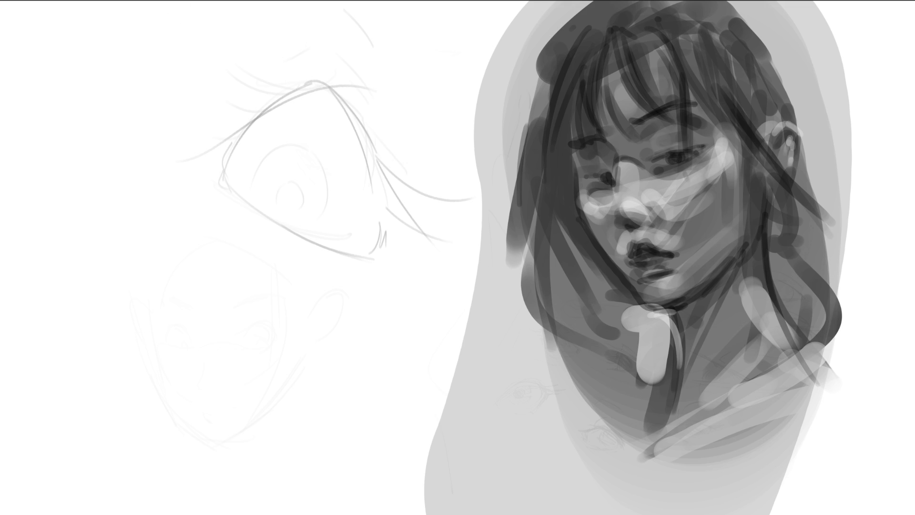
{"action": "key", "text": "m"}
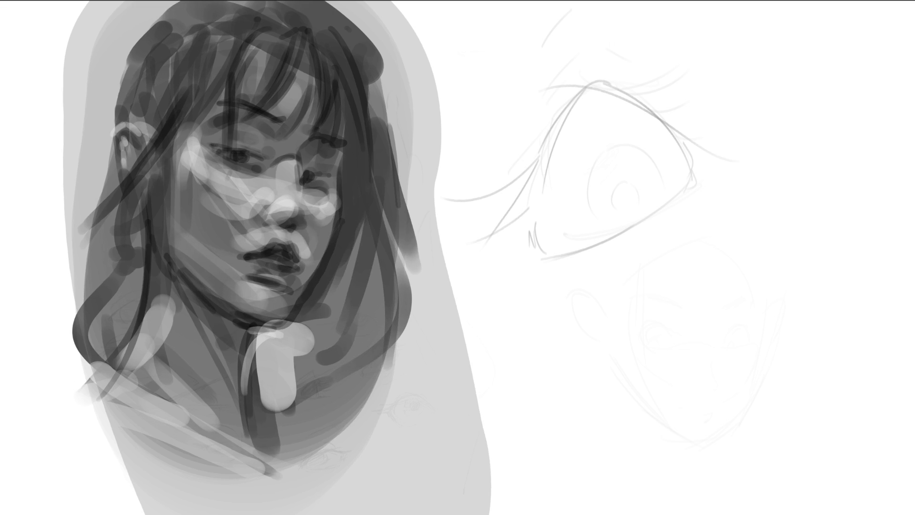
{"action": "key", "text": "m"}
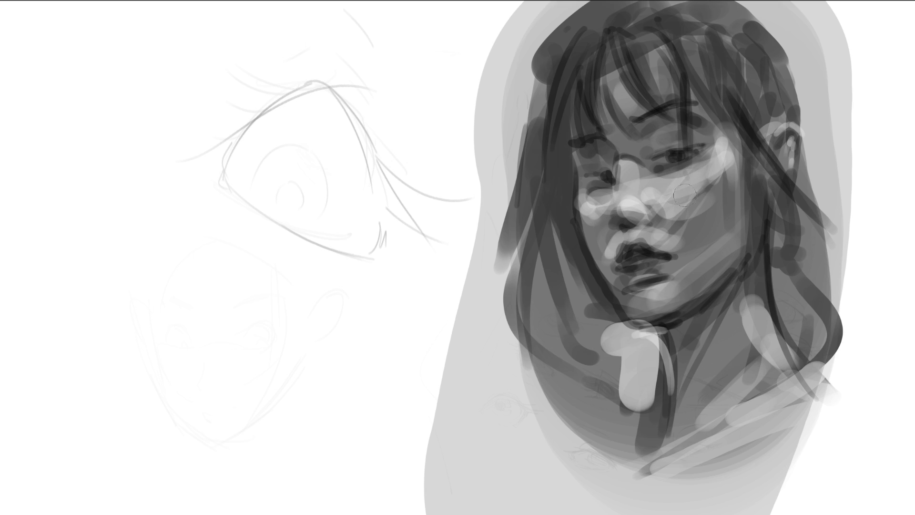
- Soften the shading across the cheek, under the nose and near the eye and brow
{"action": "left_click_drag", "start_coordinate": [686, 217], "coordinate": [729, 161]}
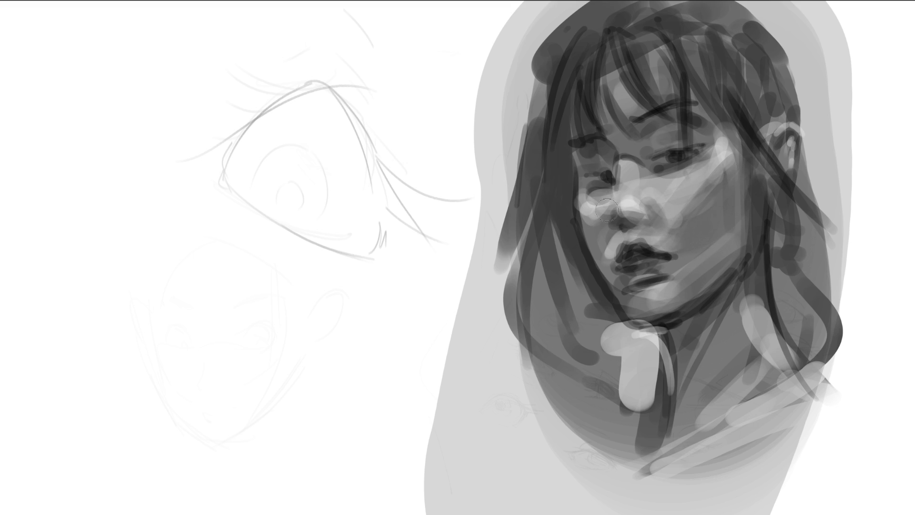
{"action": "mouse_move", "coordinate": [617, 222]}
{"action": "left_mouse_down"}
{"action": "mouse_move", "coordinate": [644, 224]}
{"action": "mouse_move", "coordinate": [619, 215]}
{"action": "mouse_move", "coordinate": [594, 224]}
{"action": "mouse_move", "coordinate": [622, 244]}
{"action": "mouse_move", "coordinate": [608, 240]}
{"action": "mouse_move", "coordinate": [610, 248]}
{"action": "mouse_move", "coordinate": [593, 238]}
{"action": "mouse_move", "coordinate": [586, 202]}
{"action": "left_mouse_up"}
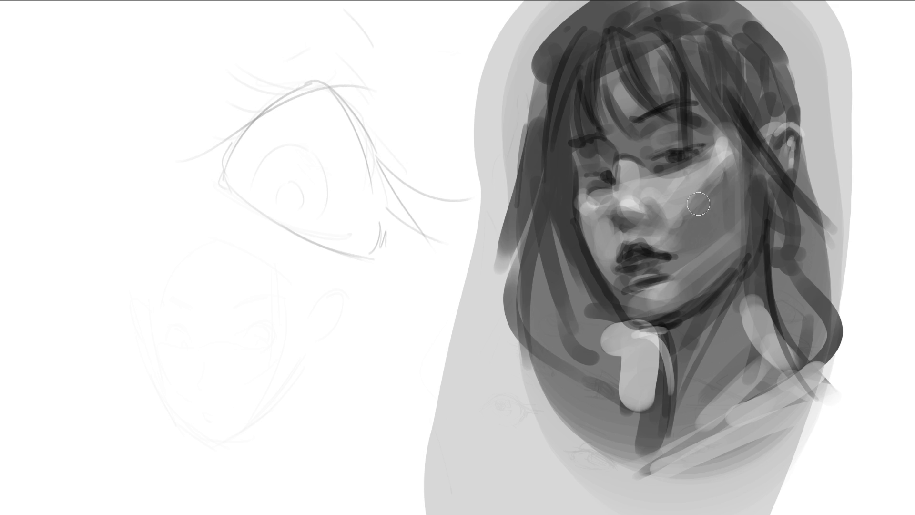
{"action": "mouse_move", "coordinate": [727, 164]}
{"action": "left_mouse_down"}
{"action": "mouse_move", "coordinate": [735, 212]}
{"action": "mouse_move", "coordinate": [718, 214]}
{"action": "mouse_move", "coordinate": [703, 248]}
{"action": "mouse_move", "coordinate": [701, 188]}
{"action": "left_mouse_up"}
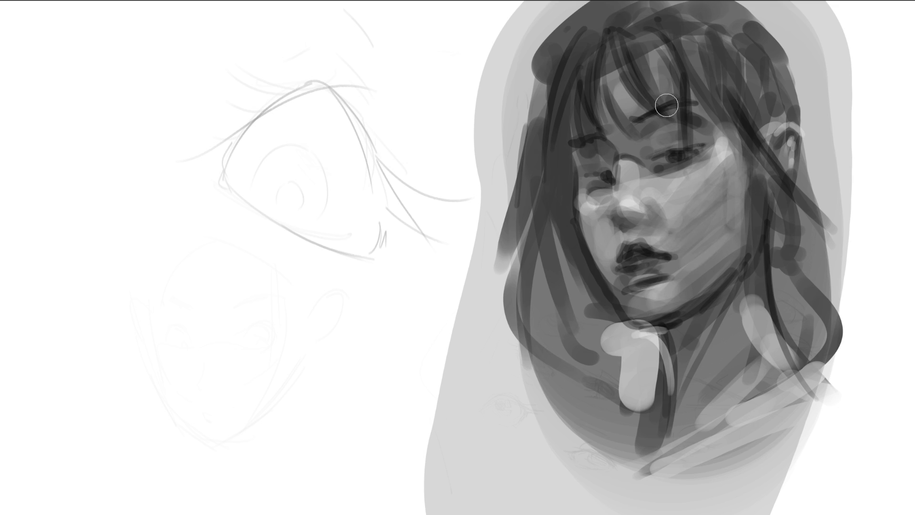
{"action": "left_click_drag", "start_coordinate": [667, 139], "coordinate": [691, 119]}
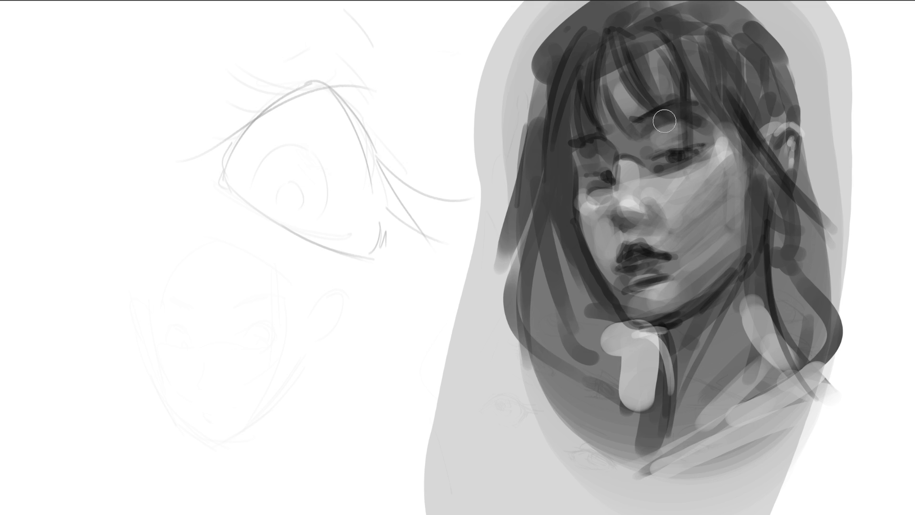
- Sample the dark hair colour, paint strands left of the face, and lighten the cheek edge
{"action": "left_click", "coordinate": [687, 55], "text": "ctrl"}
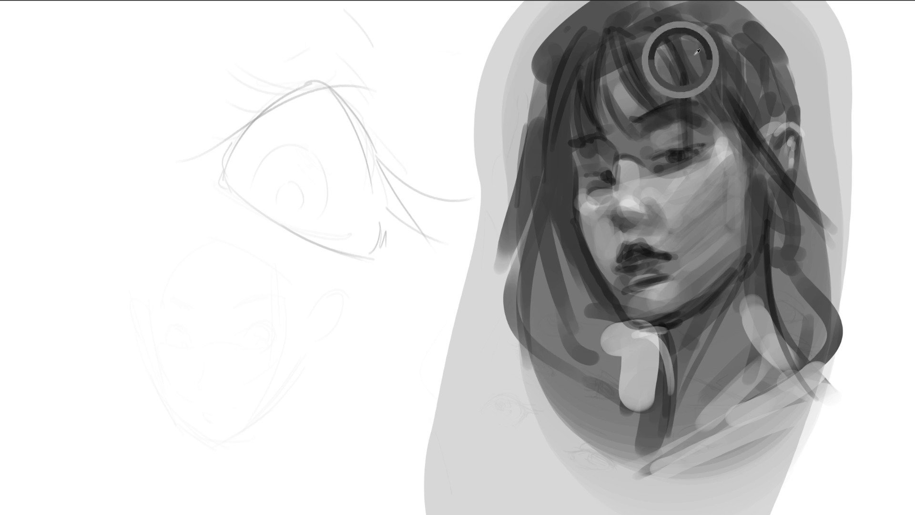
{"action": "mouse_move", "coordinate": [620, 33]}
{"action": "left_mouse_down"}
{"action": "mouse_move", "coordinate": [560, 78]}
{"action": "mouse_move", "coordinate": [582, 35]}
{"action": "mouse_move", "coordinate": [609, 22]}
{"action": "mouse_move", "coordinate": [562, 39]}
{"action": "mouse_move", "coordinate": [522, 243]}
{"action": "left_mouse_up"}
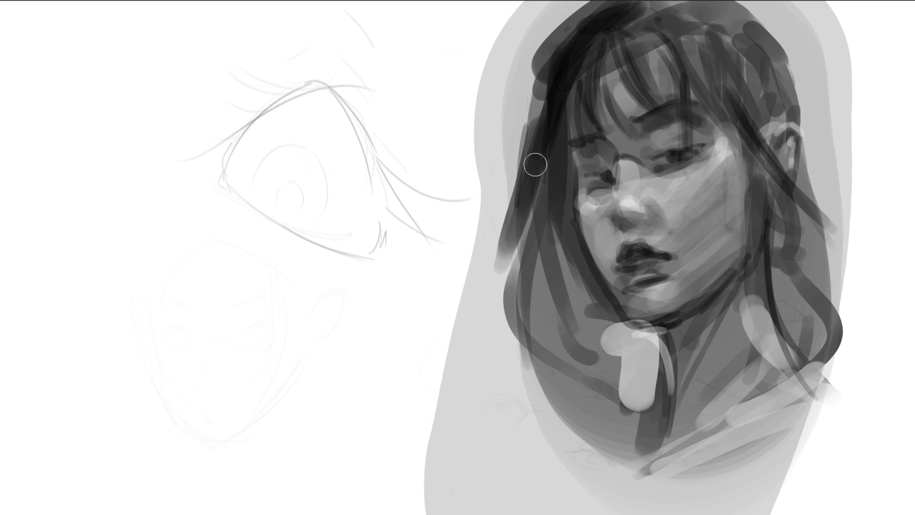
{"action": "left_click_drag", "start_coordinate": [536, 162], "coordinate": [520, 247]}
{"action": "left_click_drag", "start_coordinate": [548, 139], "coordinate": [546, 267]}
{"action": "left_click_drag", "start_coordinate": [767, 16], "coordinate": [771, 35]}
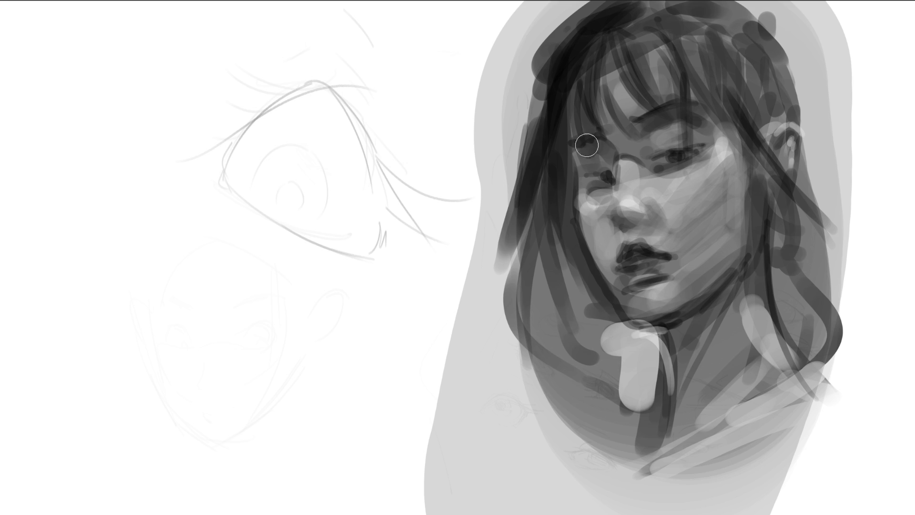
{"action": "mouse_move", "coordinate": [556, 155]}
{"action": "left_mouse_down"}
{"action": "mouse_move", "coordinate": [565, 171]}
{"action": "mouse_move", "coordinate": [562, 147]}
{"action": "mouse_move", "coordinate": [572, 186]}
{"action": "mouse_move", "coordinate": [570, 159]}
{"action": "left_mouse_up"}
{"action": "left_click_drag", "start_coordinate": [564, 115], "coordinate": [568, 155]}
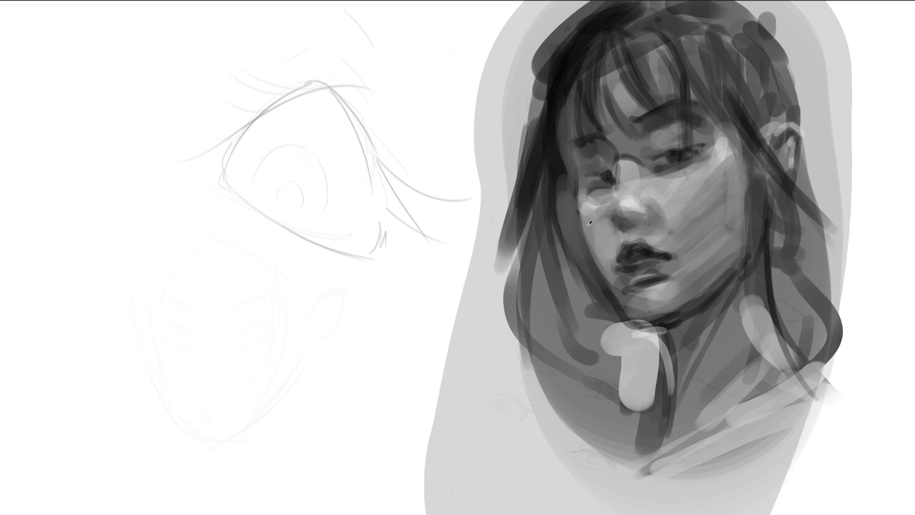
{"action": "left_click_drag", "start_coordinate": [567, 195], "coordinate": [605, 281]}
{"action": "left_click_drag", "start_coordinate": [575, 170], "coordinate": [584, 241]}
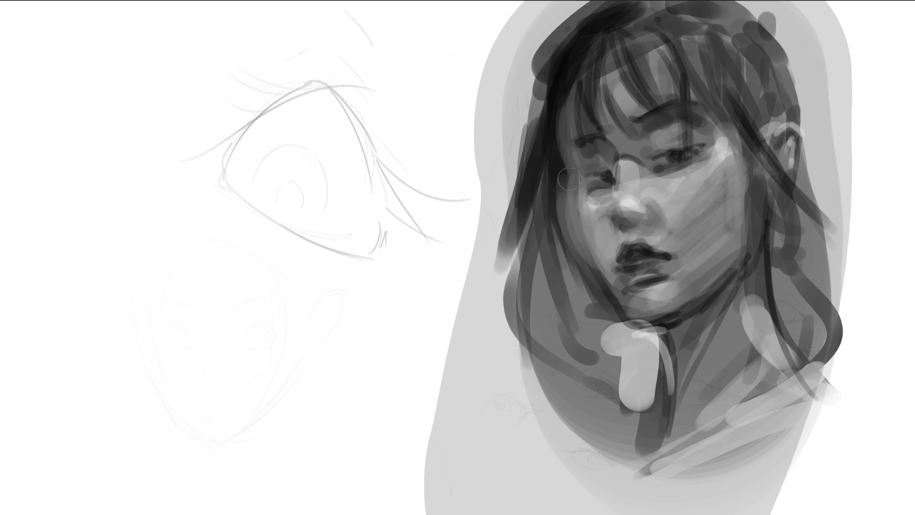
- With a much smaller brush, paint thin dark strands curving down the face's left side
{"action": "key", "text": "bracketleft"}
{"action": "key", "text": "bracketleft"}
{"action": "key", "text": "bracketleft"}
{"action": "mouse_move", "coordinate": [599, 37]}
{"action": "left_mouse_down"}
{"action": "mouse_move", "coordinate": [539, 184]}
{"action": "mouse_move", "coordinate": [543, 160]}
{"action": "left_mouse_up"}
{"action": "mouse_move", "coordinate": [553, 105]}
{"action": "left_mouse_down"}
{"action": "mouse_move", "coordinate": [579, 238]}
{"action": "mouse_move", "coordinate": [610, 289]}
{"action": "left_mouse_up"}
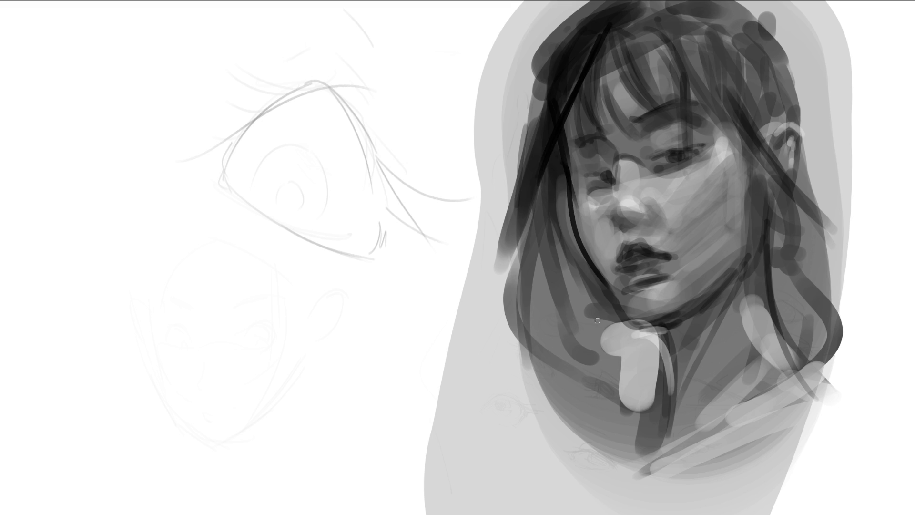
- Redraw the thin left hair strand repeatedly, using undo and redo until its length looks right
{"action": "key", "text": "ctrl+z"}
{"action": "key", "text": "ctrl+z"}
{"action": "key", "text": "ctrl+z"}
{"action": "left_click_drag", "start_coordinate": [556, 132], "coordinate": [630, 304]}
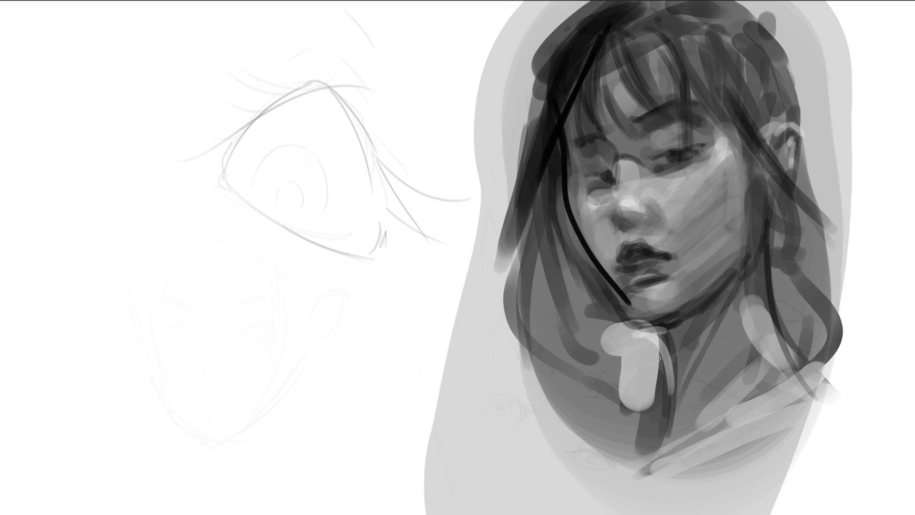
{"action": "key", "text": "ctrl+z"}
{"action": "mouse_move", "coordinate": [560, 132]}
{"action": "left_mouse_down"}
{"action": "mouse_move", "coordinate": [572, 205]}
{"action": "mouse_move", "coordinate": [630, 339]}
{"action": "left_mouse_up"}
{"action": "key", "text": "ctrl+z"}
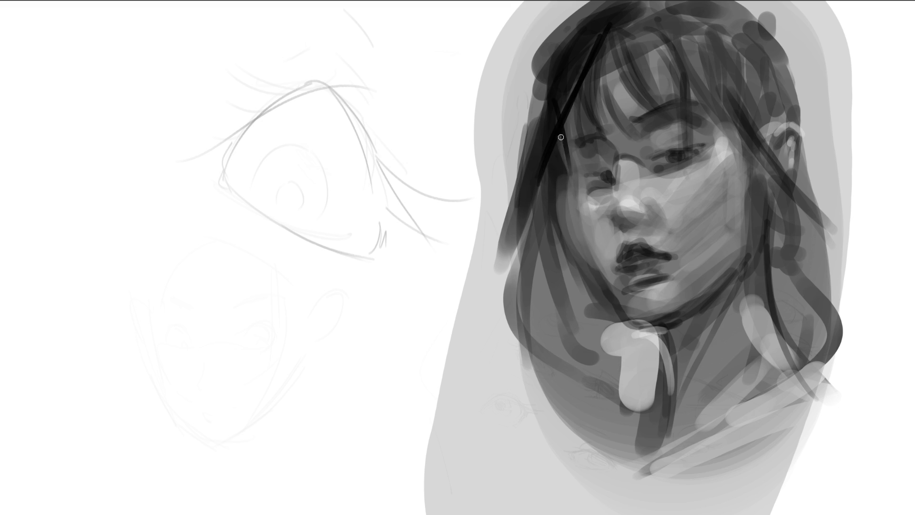
{"action": "left_click_drag", "start_coordinate": [558, 135], "coordinate": [604, 293]}
{"action": "key", "text": "ctrl+z"}
{"action": "left_click_drag", "start_coordinate": [561, 129], "coordinate": [620, 305]}
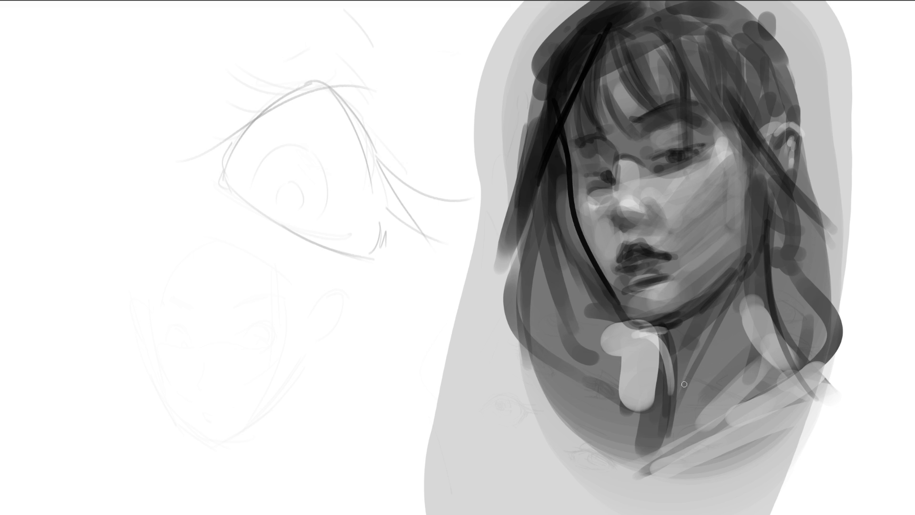
{"action": "key", "text": "ctrl+z"}
{"action": "left_click_drag", "start_coordinate": [561, 129], "coordinate": [631, 313]}
{"action": "key", "text": "ctrl+z"}
{"action": "mouse_move", "coordinate": [560, 129]}
{"action": "left_mouse_down"}
{"action": "mouse_move", "coordinate": [573, 213]}
{"action": "mouse_move", "coordinate": [613, 285]}
{"action": "mouse_move", "coordinate": [568, 153]}
{"action": "mouse_move", "coordinate": [618, 299]}
{"action": "left_mouse_up"}
{"action": "key", "text": "ctrl+z"}
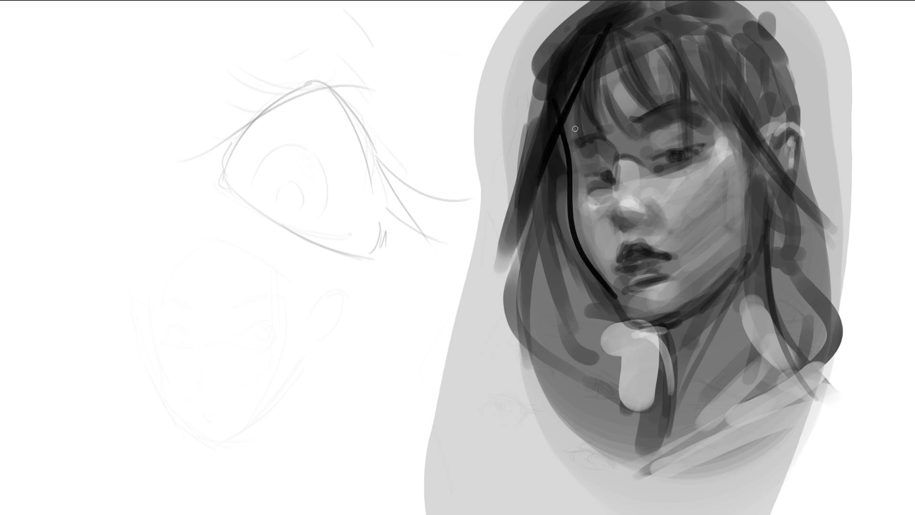
{"action": "key", "text": "ctrl+z"}
{"action": "mouse_move", "coordinate": [560, 128]}
{"action": "left_mouse_down"}
{"action": "mouse_move", "coordinate": [579, 241]}
{"action": "mouse_move", "coordinate": [605, 276]}
{"action": "mouse_move", "coordinate": [574, 216]}
{"action": "mouse_move", "coordinate": [627, 317]}
{"action": "left_mouse_up"}
{"action": "key", "text": "ctrl+z"}
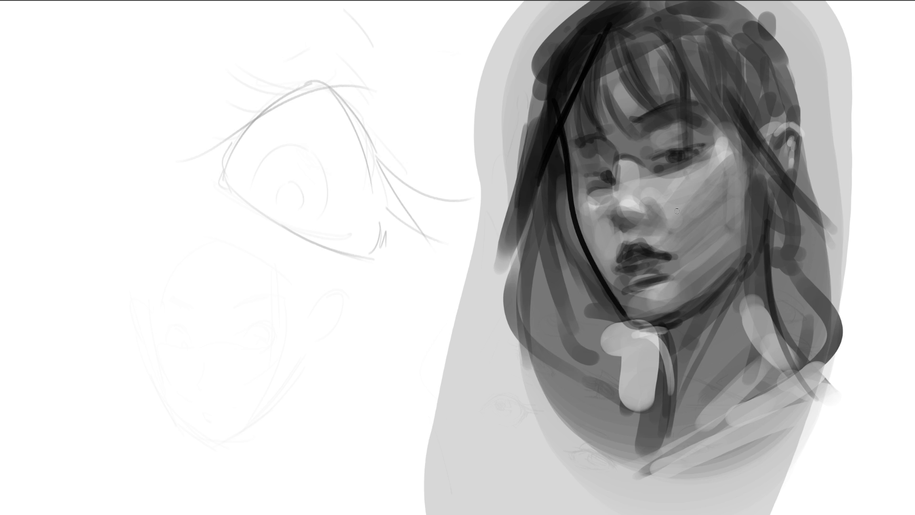
- Sample a face colour and paint the upper lip darker and fuller, with a light dab below the nose
{"action": "left_click", "coordinate": [644, 239], "text": "ctrl"}
{"action": "mouse_move", "coordinate": [618, 260]}
{"action": "left_mouse_down"}
{"action": "mouse_move", "coordinate": [629, 245]}
{"action": "mouse_move", "coordinate": [658, 256]}
{"action": "left_mouse_up"}
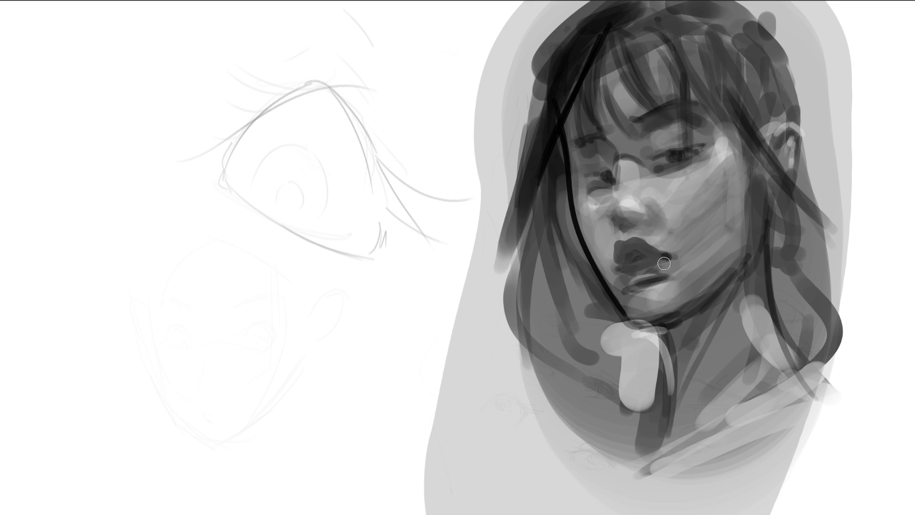
{"action": "left_click_drag", "start_coordinate": [631, 270], "coordinate": [651, 264]}
{"action": "mouse_move", "coordinate": [632, 262]}
{"action": "left_mouse_down"}
{"action": "mouse_move", "coordinate": [643, 250]}
{"action": "mouse_move", "coordinate": [674, 258]}
{"action": "left_mouse_up"}
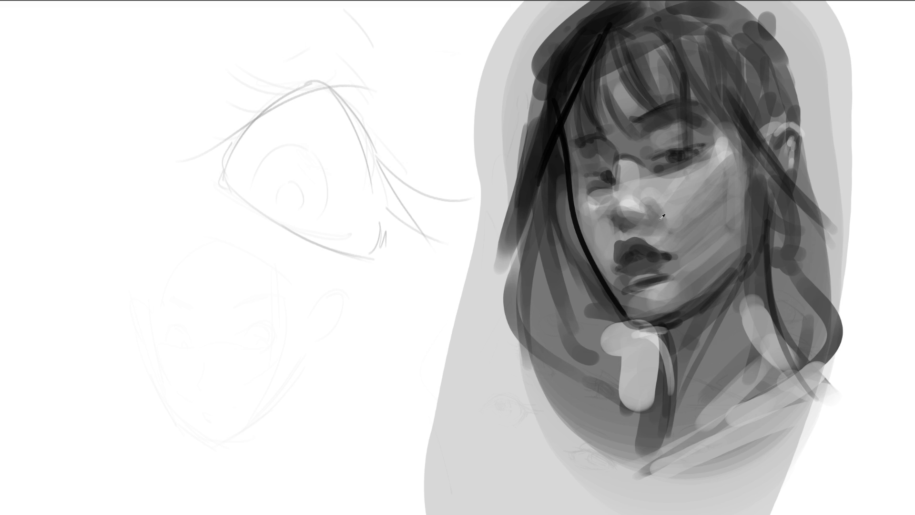
{"action": "left_click_drag", "start_coordinate": [644, 228], "coordinate": [653, 236]}
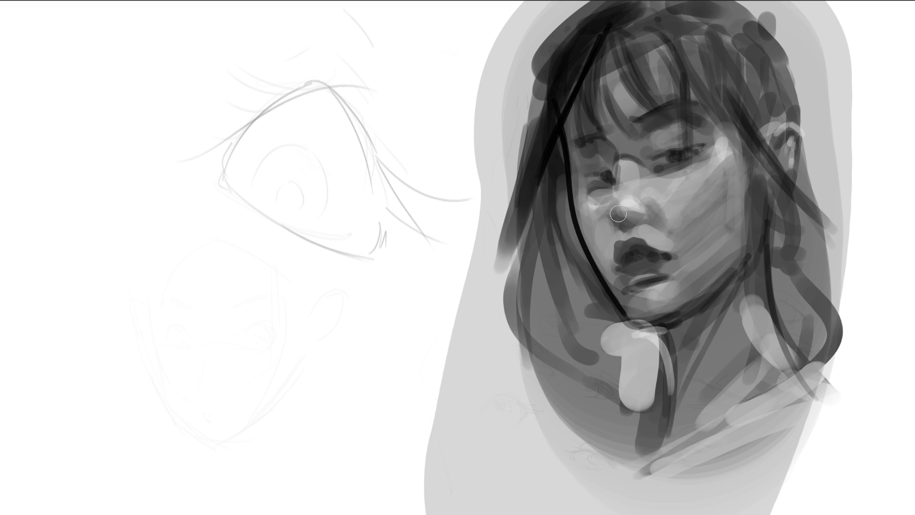
- Soften the nose tip, darken beside the nostril and lighten under the left eye
{"action": "left_click", "coordinate": [669, 189], "text": "alt"}
{"action": "left_click_drag", "start_coordinate": [615, 218], "coordinate": [657, 220]}
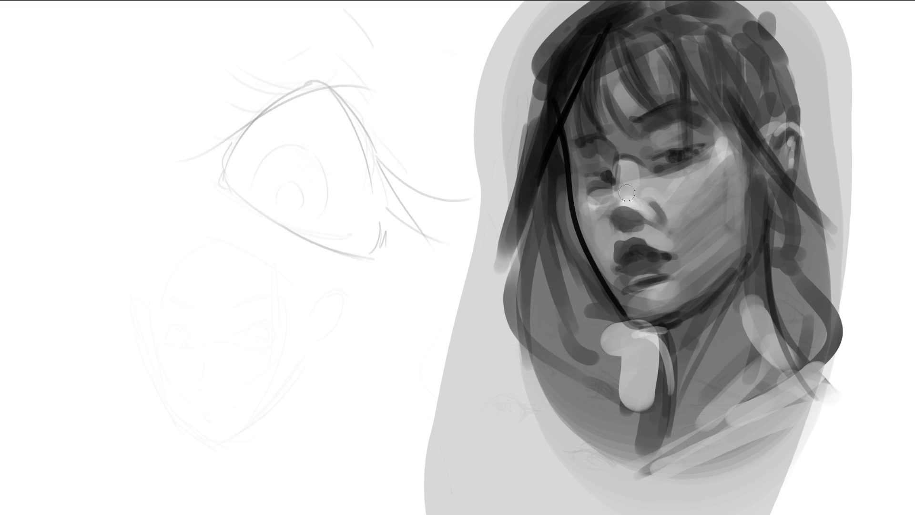
{"action": "left_click_drag", "start_coordinate": [629, 204], "coordinate": [640, 217]}
{"action": "left_click", "coordinate": [621, 224], "text": "ctrl"}
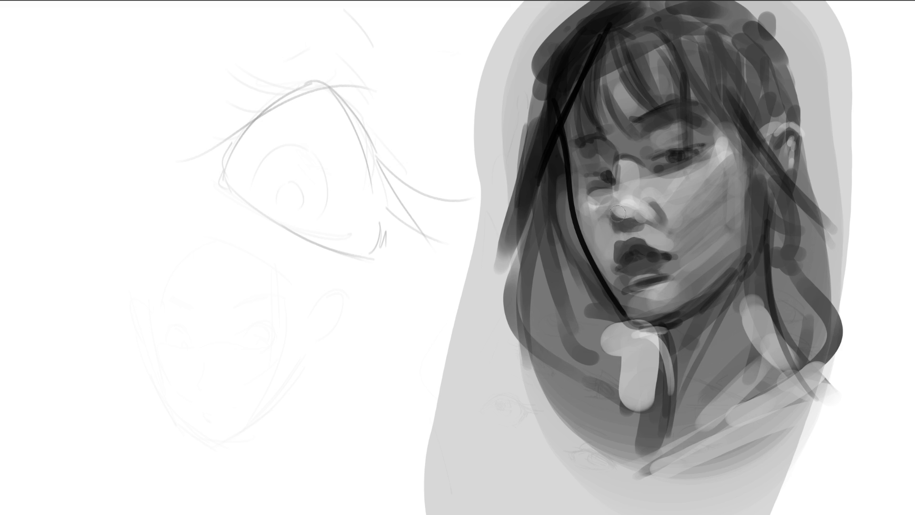
{"action": "mouse_move", "coordinate": [605, 229]}
{"action": "left_mouse_down"}
{"action": "mouse_move", "coordinate": [597, 208]}
{"action": "mouse_move", "coordinate": [603, 227]}
{"action": "left_mouse_up"}
{"action": "mouse_move", "coordinate": [591, 195]}
{"action": "left_mouse_down"}
{"action": "mouse_move", "coordinate": [600, 178]}
{"action": "mouse_move", "coordinate": [612, 196]}
{"action": "mouse_move", "coordinate": [590, 208]}
{"action": "mouse_move", "coordinate": [611, 188]}
{"action": "mouse_move", "coordinate": [597, 201]}
{"action": "mouse_move", "coordinate": [611, 203]}
{"action": "mouse_move", "coordinate": [595, 202]}
{"action": "mouse_move", "coordinate": [605, 191]}
{"action": "left_mouse_up"}
{"action": "left_click", "coordinate": [599, 204], "text": "ctrl"}
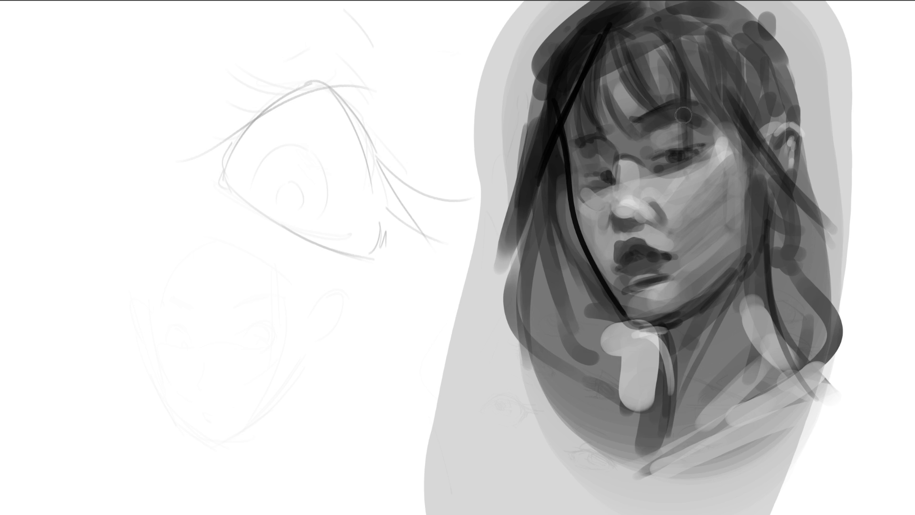
- Rework the area under the right eye and add light strokes across the cheek
{"action": "mouse_move", "coordinate": [662, 169]}
{"action": "left_mouse_down"}
{"action": "mouse_move", "coordinate": [654, 175]}
{"action": "mouse_move", "coordinate": [710, 147]}
{"action": "left_mouse_up"}
{"action": "mouse_move", "coordinate": [655, 186]}
{"action": "left_mouse_down"}
{"action": "mouse_move", "coordinate": [638, 166]}
{"action": "mouse_move", "coordinate": [684, 171]}
{"action": "mouse_move", "coordinate": [724, 159]}
{"action": "left_mouse_up"}
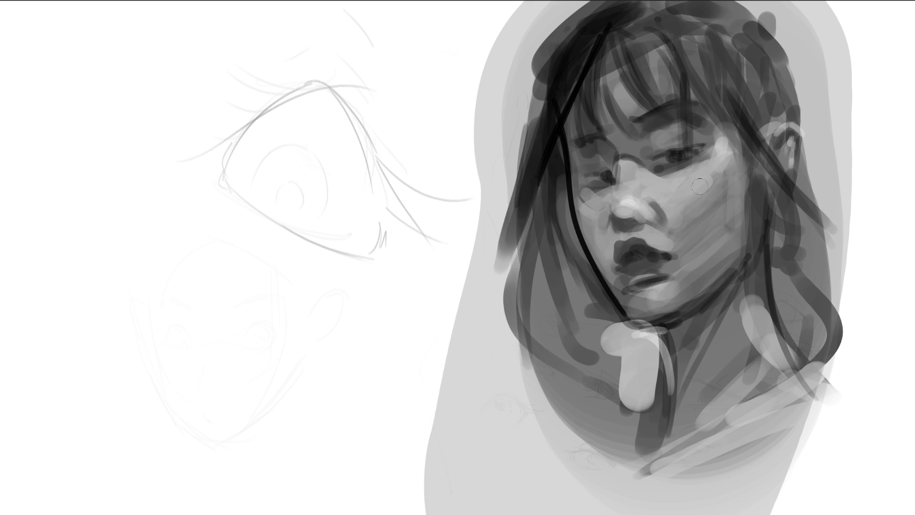
{"action": "left_click_drag", "start_coordinate": [692, 205], "coordinate": [727, 167]}
{"action": "left_click_drag", "start_coordinate": [682, 231], "coordinate": [720, 177]}
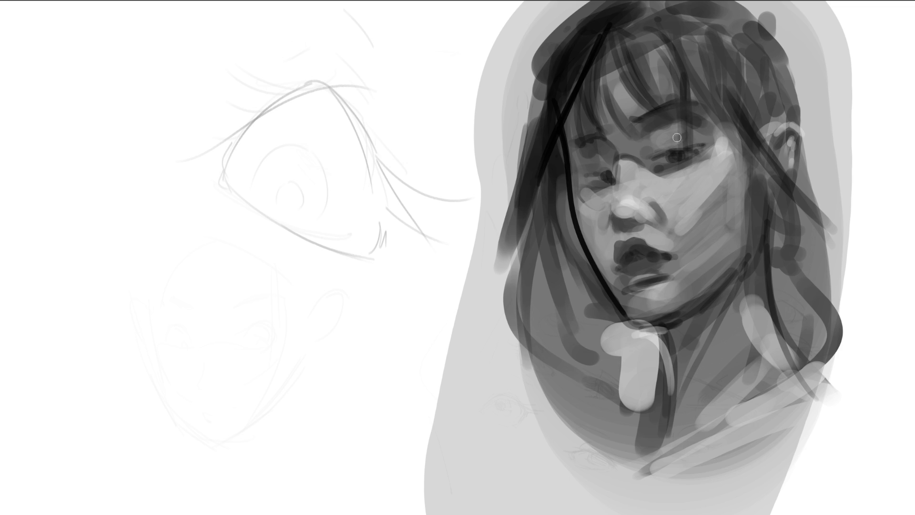
- Paint eyelashes and dark outlines on both eyes, plus a dark brow and bang stroke
{"action": "left_click_drag", "start_coordinate": [671, 148], "coordinate": [713, 140]}
{"action": "mouse_move", "coordinate": [676, 151]}
{"action": "left_mouse_down"}
{"action": "mouse_move", "coordinate": [694, 145]}
{"action": "mouse_move", "coordinate": [695, 156]}
{"action": "mouse_move", "coordinate": [676, 163]}
{"action": "left_mouse_up"}
{"action": "left_click_drag", "start_coordinate": [708, 140], "coordinate": [696, 159]}
{"action": "mouse_move", "coordinate": [610, 174]}
{"action": "left_mouse_down"}
{"action": "mouse_move", "coordinate": [589, 171]}
{"action": "mouse_move", "coordinate": [606, 183]}
{"action": "left_mouse_up"}
{"action": "left_click_drag", "start_coordinate": [644, 111], "coordinate": [685, 95]}
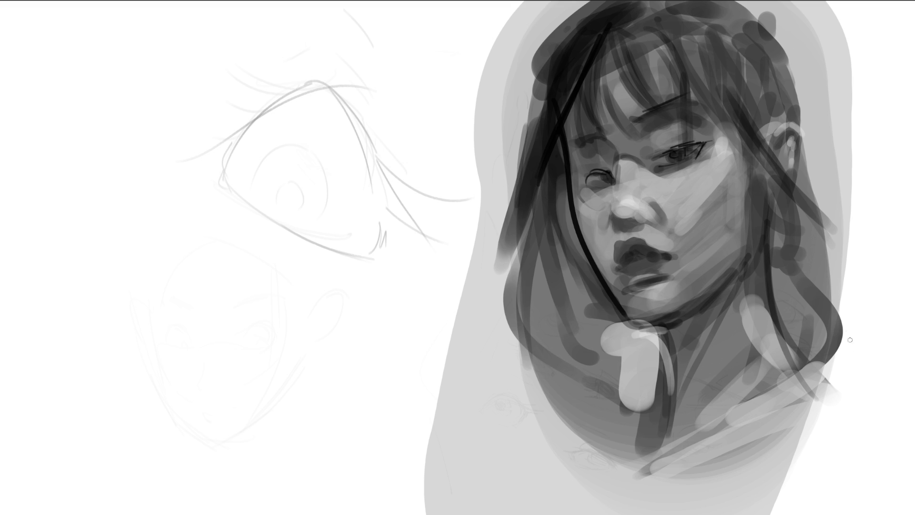
{"action": "left_click_drag", "start_coordinate": [766, 265], "coordinate": [629, 277]}
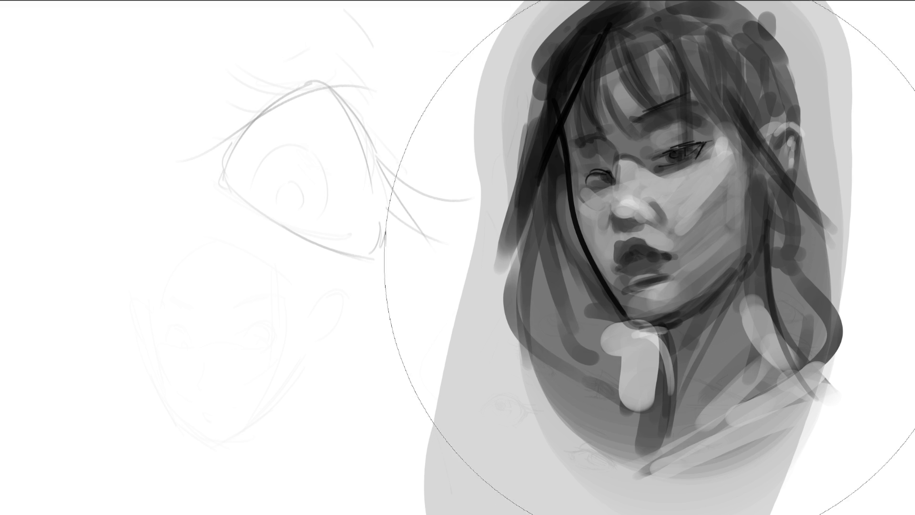
- Softly erase the portrait with a huge brush to fade it
{"action": "mouse_move", "coordinate": [672, 201]}
{"action": "left_mouse_down"}
{"action": "mouse_move", "coordinate": [725, 191]}
{"action": "mouse_move", "coordinate": [801, 126]}
{"action": "mouse_move", "coordinate": [496, 1]}
{"action": "mouse_move", "coordinate": [536, 434]}
{"action": "left_mouse_up"}
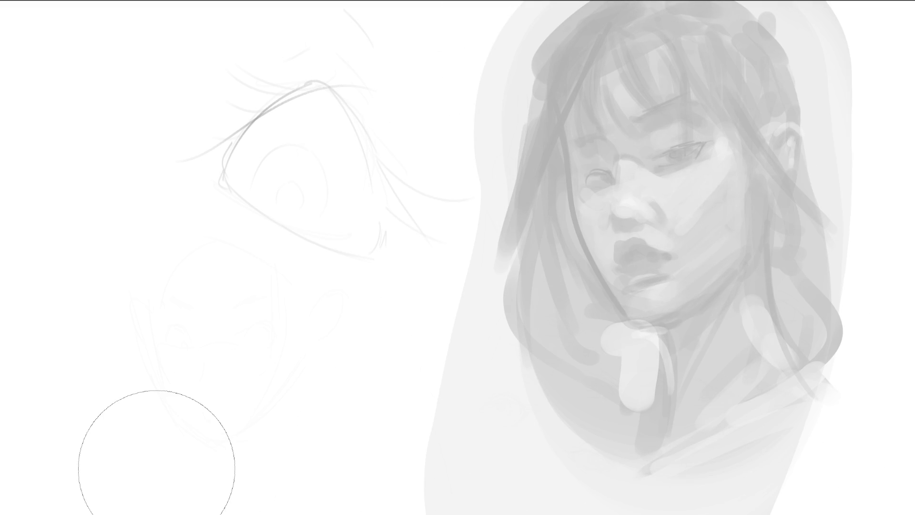
{"action": "key", "text": "bracketright"}
{"action": "key", "text": "bracketright"}
{"action": "key", "text": "bracketright"}
{"action": "key", "text": "bracketleft"}
{"action": "key", "text": "bracketleft"}
{"action": "key", "text": "bracketleft"}
- On the mirrored canvas, sketch dark lines for brows, eyes, cheek, nose, lips and jawline
{"action": "key", "text": "m"}
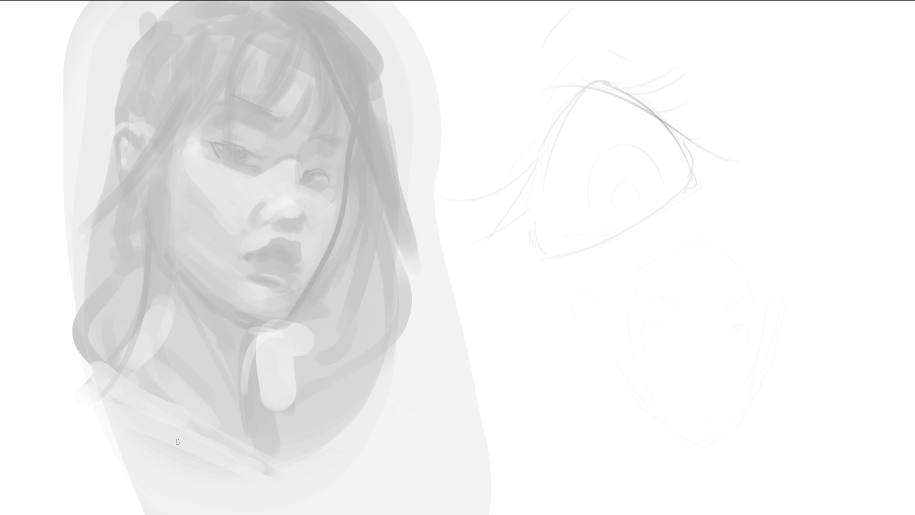
{"action": "left_click_drag", "start_coordinate": [209, 142], "coordinate": [262, 160]}
{"action": "key", "text": "ctrl+z"}
{"action": "left_click_drag", "start_coordinate": [224, 99], "coordinate": [336, 125]}
{"action": "left_click_drag", "start_coordinate": [337, 119], "coordinate": [344, 138]}
{"action": "mouse_move", "coordinate": [208, 154]}
{"action": "left_mouse_down"}
{"action": "mouse_move", "coordinate": [237, 146]}
{"action": "mouse_move", "coordinate": [256, 172]}
{"action": "mouse_move", "coordinate": [325, 185]}
{"action": "mouse_move", "coordinate": [331, 177]}
{"action": "mouse_move", "coordinate": [317, 177]}
{"action": "mouse_move", "coordinate": [343, 197]}
{"action": "left_mouse_up"}
{"action": "mouse_move", "coordinate": [346, 135]}
{"action": "left_mouse_down"}
{"action": "mouse_move", "coordinate": [344, 213]}
{"action": "mouse_move", "coordinate": [309, 299]}
{"action": "left_mouse_up"}
{"action": "left_click_drag", "start_coordinate": [275, 223], "coordinate": [266, 225]}
{"action": "mouse_move", "coordinate": [249, 260]}
{"action": "left_mouse_down"}
{"action": "mouse_move", "coordinate": [276, 255]}
{"action": "mouse_move", "coordinate": [297, 275]}
{"action": "mouse_move", "coordinate": [249, 260]}
{"action": "mouse_move", "coordinate": [278, 274]}
{"action": "mouse_move", "coordinate": [276, 283]}
{"action": "left_mouse_up"}
{"action": "left_click_drag", "start_coordinate": [183, 154], "coordinate": [220, 233]}
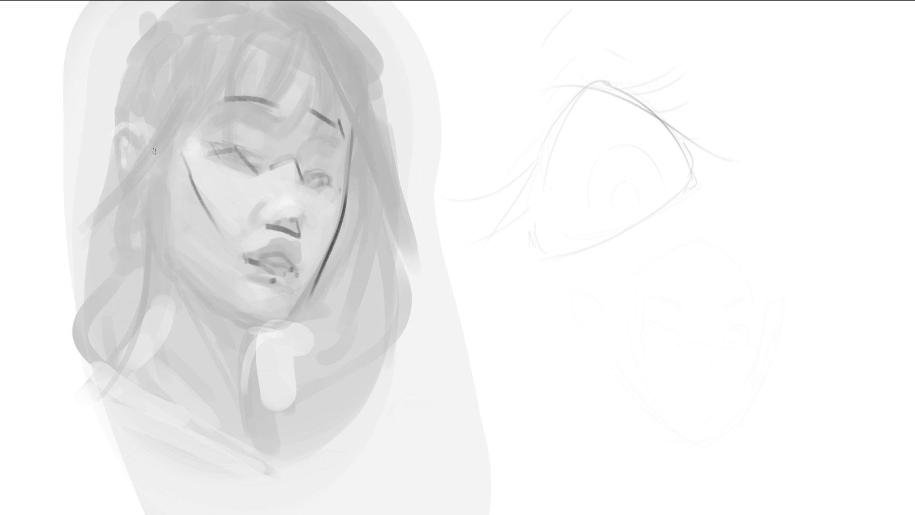
{"action": "mouse_move", "coordinate": [154, 151]}
{"action": "left_mouse_down"}
{"action": "mouse_move", "coordinate": [179, 275]}
{"action": "mouse_move", "coordinate": [270, 324]}
{"action": "left_mouse_up"}
- Draw lines down the hair strand, along the neck and across the collar
{"action": "left_click_drag", "start_coordinate": [153, 149], "coordinate": [159, 351]}
{"action": "left_click_drag", "start_coordinate": [172, 417], "coordinate": [177, 431]}
{"action": "left_click_drag", "start_coordinate": [156, 253], "coordinate": [176, 342]}
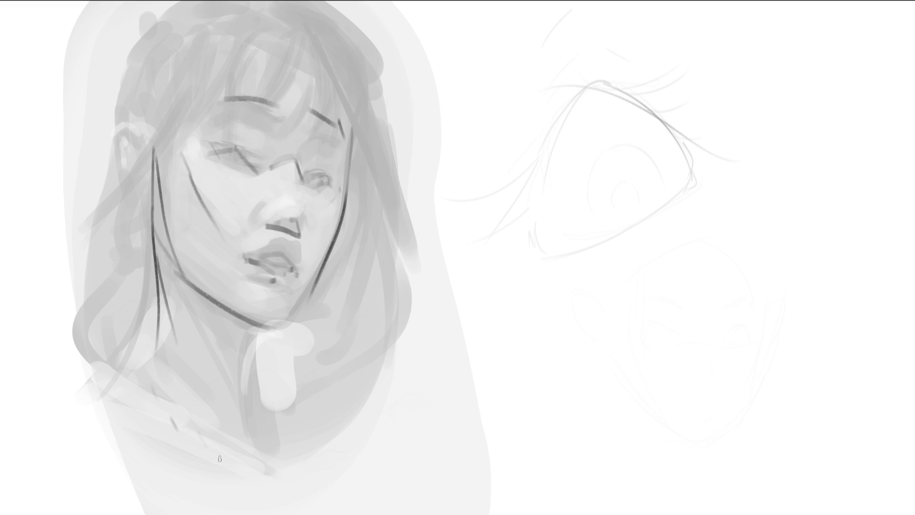
{"action": "mouse_move", "coordinate": [263, 329]}
{"action": "left_mouse_down"}
{"action": "mouse_move", "coordinate": [256, 354]}
{"action": "mouse_move", "coordinate": [289, 503]}
{"action": "mouse_move", "coordinate": [248, 405]}
{"action": "mouse_move", "coordinate": [292, 513]}
{"action": "left_mouse_up"}
{"action": "left_click_drag", "start_coordinate": [158, 261], "coordinate": [131, 379]}
{"action": "left_click_drag", "start_coordinate": [101, 411], "coordinate": [93, 436]}
{"action": "mouse_move", "coordinate": [148, 330]}
{"action": "left_mouse_down"}
{"action": "mouse_move", "coordinate": [99, 397]}
{"action": "mouse_move", "coordinate": [206, 484]}
{"action": "left_mouse_up"}
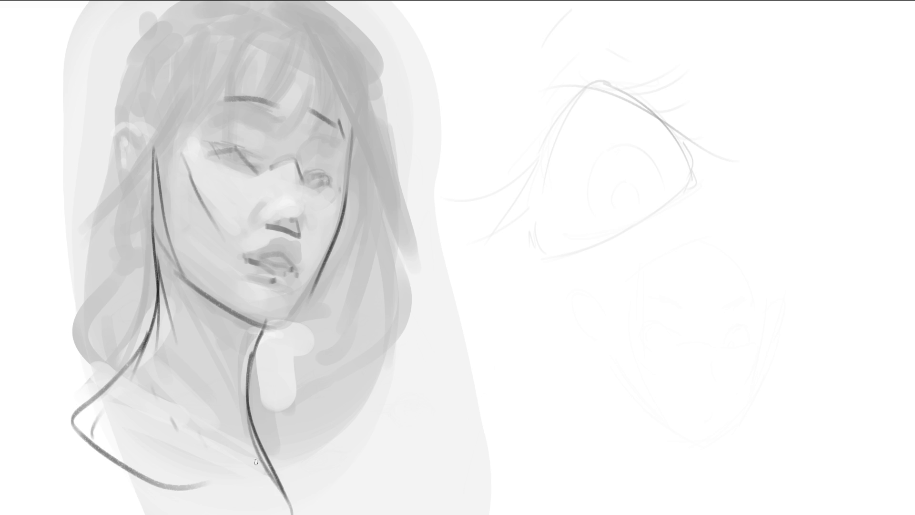
- Sketch the ear with its inner loop and diagonal hair lines arching over the head
{"action": "mouse_move", "coordinate": [105, 151]}
{"action": "left_mouse_down"}
{"action": "mouse_move", "coordinate": [118, 125]}
{"action": "mouse_move", "coordinate": [139, 162]}
{"action": "left_mouse_up"}
{"action": "mouse_move", "coordinate": [112, 128]}
{"action": "left_mouse_down"}
{"action": "mouse_move", "coordinate": [122, 212]}
{"action": "mouse_move", "coordinate": [125, 162]}
{"action": "left_mouse_up"}
{"action": "mouse_move", "coordinate": [117, 155]}
{"action": "left_mouse_down"}
{"action": "mouse_move", "coordinate": [109, 146]}
{"action": "mouse_move", "coordinate": [134, 196]}
{"action": "left_mouse_up"}
{"action": "left_click_drag", "start_coordinate": [140, 142], "coordinate": [213, 16]}
{"action": "left_click_drag", "start_coordinate": [211, 30], "coordinate": [131, 219]}
{"action": "left_click_drag", "start_coordinate": [233, 18], "coordinate": [158, 162]}
{"action": "left_click_drag", "start_coordinate": [234, 18], "coordinate": [177, 127]}
{"action": "left_click_drag", "start_coordinate": [242, 39], "coordinate": [234, 56]}
- Trace long dark outlines down both outer hair edges, ending in hooked tips
{"action": "mouse_move", "coordinate": [191, 94]}
{"action": "left_mouse_down"}
{"action": "mouse_move", "coordinate": [303, 38]}
{"action": "mouse_move", "coordinate": [356, 139]}
{"action": "mouse_move", "coordinate": [368, 224]}
{"action": "left_mouse_up"}
{"action": "mouse_move", "coordinate": [100, 135]}
{"action": "left_mouse_down"}
{"action": "mouse_move", "coordinate": [107, 53]}
{"action": "mouse_move", "coordinate": [174, 2]}
{"action": "left_mouse_up"}
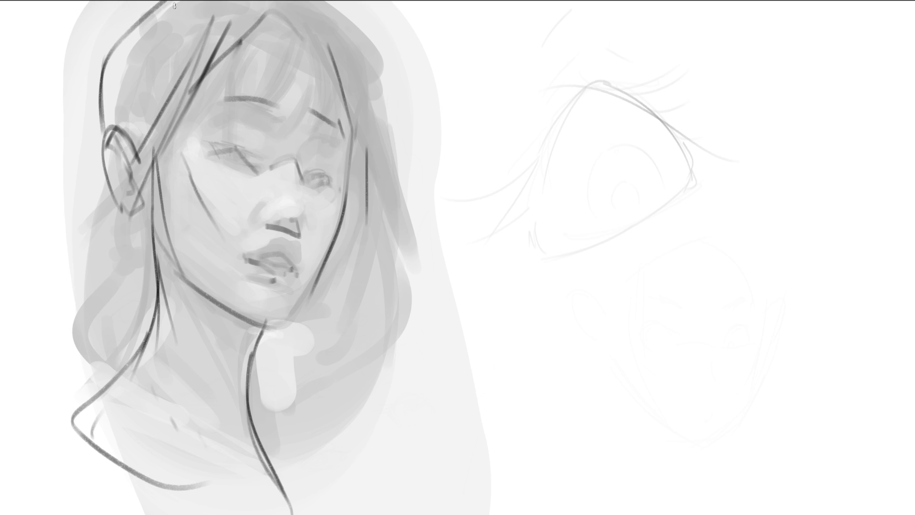
{"action": "left_click_drag", "start_coordinate": [89, 62], "coordinate": [99, 238]}
{"action": "mouse_move", "coordinate": [100, 174]}
{"action": "left_mouse_down"}
{"action": "mouse_move", "coordinate": [58, 320]}
{"action": "mouse_move", "coordinate": [66, 347]}
{"action": "left_mouse_up"}
{"action": "left_click_drag", "start_coordinate": [81, 355], "coordinate": [139, 398]}
{"action": "left_click_drag", "start_coordinate": [343, 4], "coordinate": [388, 264]}
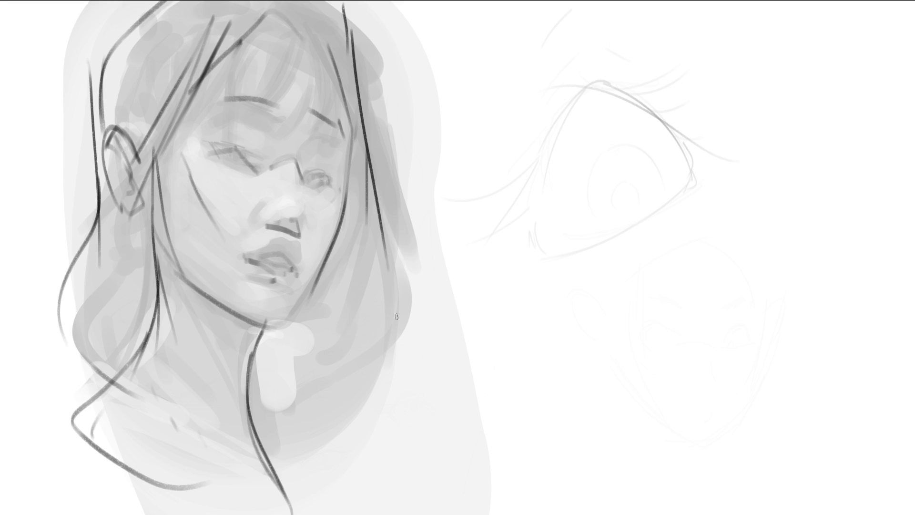
{"action": "mouse_move", "coordinate": [370, 99]}
{"action": "left_mouse_down"}
{"action": "mouse_move", "coordinate": [401, 272]}
{"action": "mouse_move", "coordinate": [341, 415]}
{"action": "left_mouse_up"}
{"action": "left_click_drag", "start_coordinate": [356, 424], "coordinate": [398, 435]}
{"action": "left_click_drag", "start_coordinate": [261, 383], "coordinate": [286, 433]}
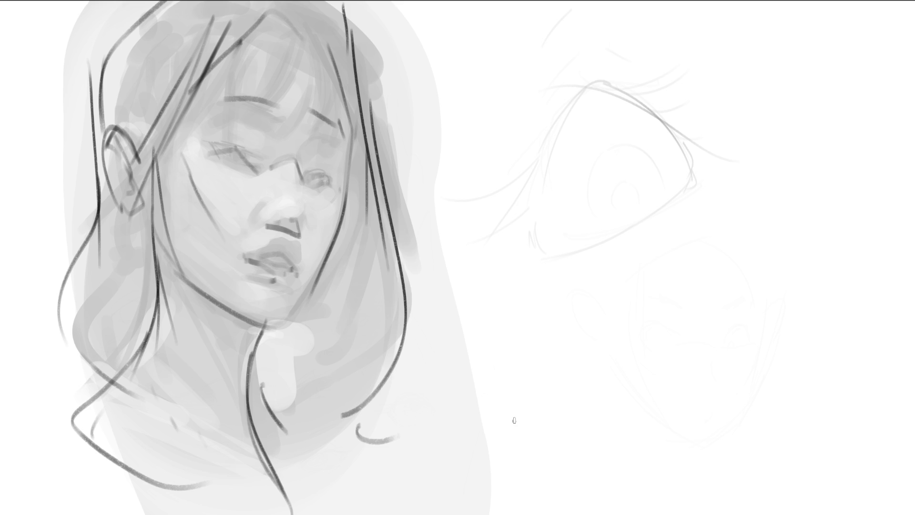
- Unmirror the canvas, draw dark lids and pupils on both eyes, and add a neck line
{"action": "key", "text": "m"}
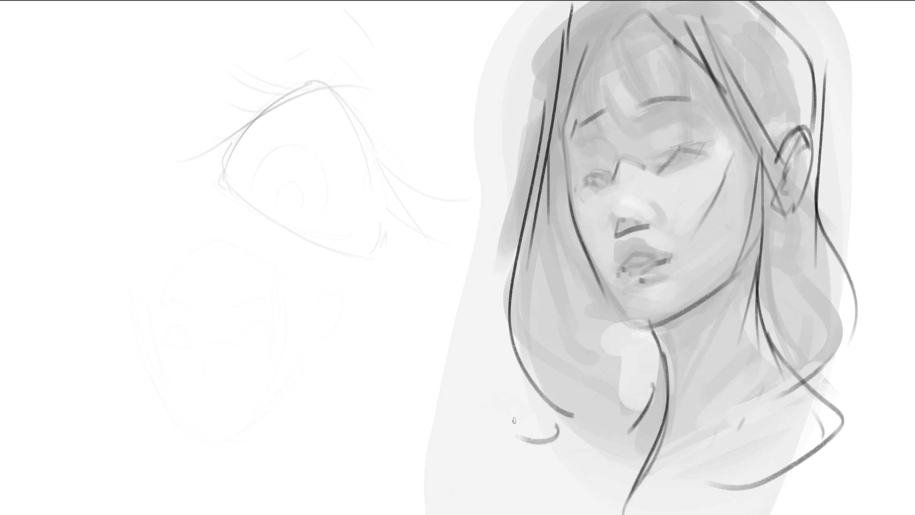
{"action": "mouse_move", "coordinate": [659, 159]}
{"action": "left_mouse_down"}
{"action": "mouse_move", "coordinate": [705, 142]}
{"action": "mouse_move", "coordinate": [676, 163]}
{"action": "mouse_move", "coordinate": [693, 162]}
{"action": "left_mouse_up"}
{"action": "left_click_drag", "start_coordinate": [604, 180], "coordinate": [607, 174]}
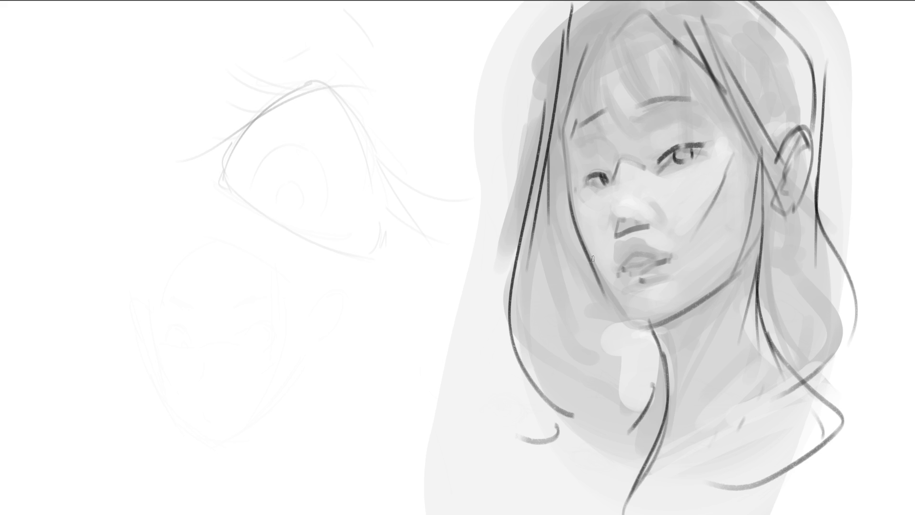
{"action": "left_click_drag", "start_coordinate": [674, 431], "coordinate": [747, 275]}
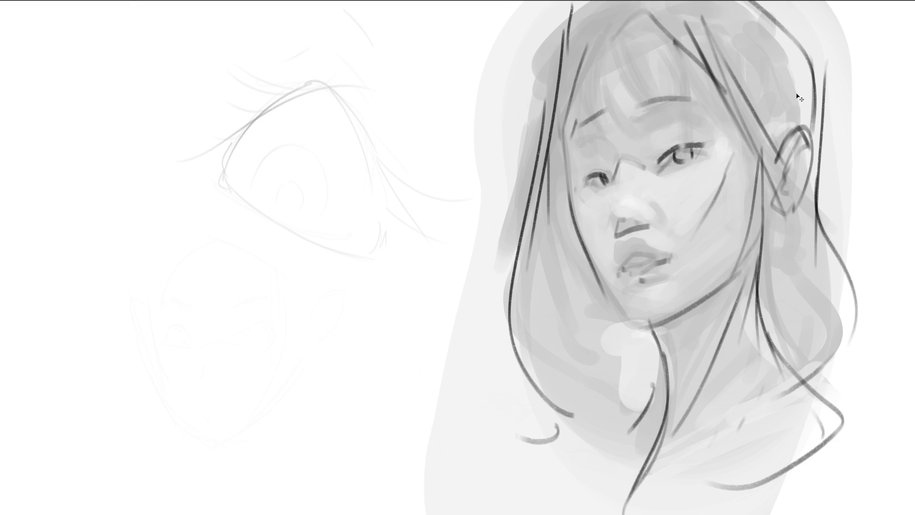
- Shift the portrait layer left and lay a broad grey textured hair stroke on the right
{"action": "mouse_move", "coordinate": [784, 133]}
{"action": "left_mouse_down"}
{"action": "mouse_move", "coordinate": [330, 130]}
{"action": "mouse_move", "coordinate": [350, 153]}
{"action": "left_mouse_up"}
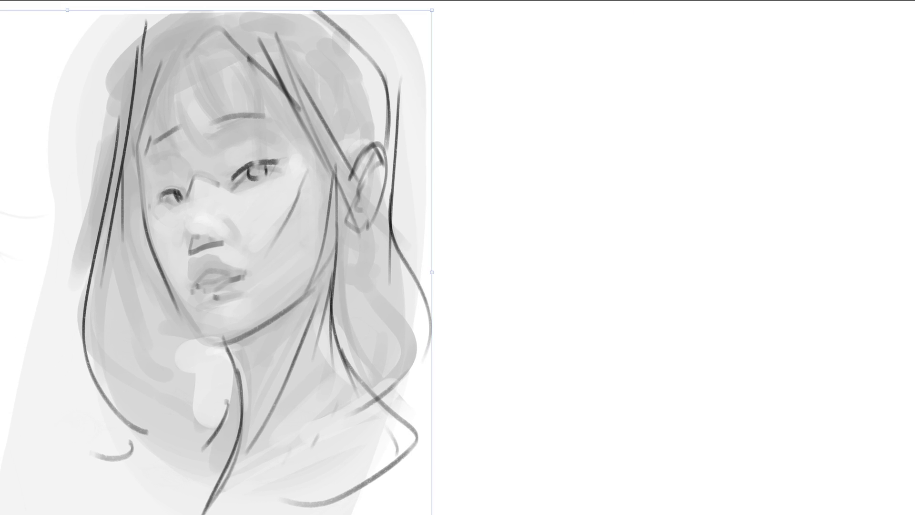
{"action": "key", "text": "b"}
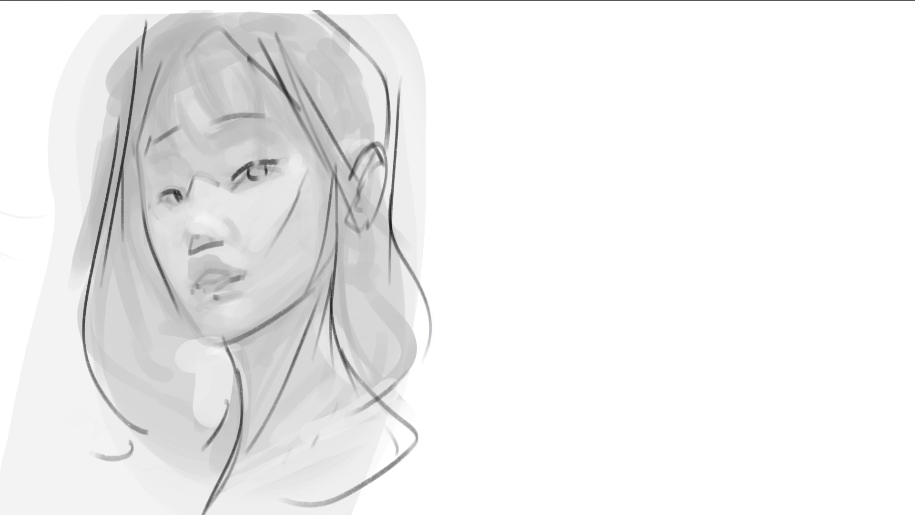
{"action": "key", "text": "bracketright"}
{"action": "key", "text": "bracketright"}
{"action": "key", "text": "bracketright"}
{"action": "mouse_move", "coordinate": [574, 77]}
{"action": "left_mouse_down"}
{"action": "mouse_move", "coordinate": [564, 295]}
{"action": "mouse_move", "coordinate": [663, 47]}
{"action": "mouse_move", "coordinate": [811, 214]}
{"action": "mouse_move", "coordinate": [787, 219]}
{"action": "mouse_move", "coordinate": [782, 417]}
{"action": "left_mouse_up"}
- Paint dark textured hair strands down both sides, across the top and the middle gap
{"action": "left_click_drag", "start_coordinate": [817, 236], "coordinate": [851, 476]}
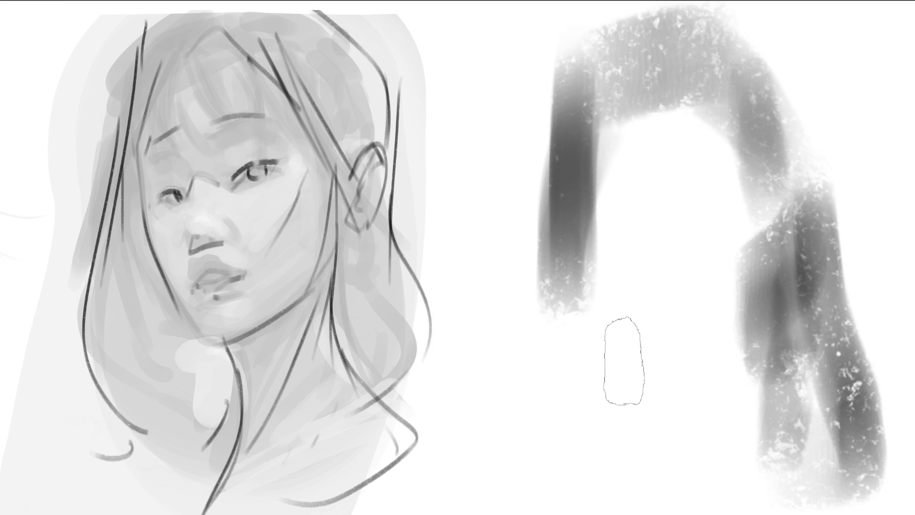
{"action": "mouse_move", "coordinate": [553, 62]}
{"action": "left_mouse_down"}
{"action": "mouse_move", "coordinate": [468, 292]}
{"action": "mouse_move", "coordinate": [542, 327]}
{"action": "mouse_move", "coordinate": [588, 406]}
{"action": "mouse_move", "coordinate": [637, 460]}
{"action": "mouse_move", "coordinate": [593, 351]}
{"action": "mouse_move", "coordinate": [658, 445]}
{"action": "left_mouse_up"}
{"action": "mouse_move", "coordinate": [602, 107]}
{"action": "left_mouse_down"}
{"action": "mouse_move", "coordinate": [620, 38]}
{"action": "mouse_move", "coordinate": [743, 71]}
{"action": "mouse_move", "coordinate": [829, 257]}
{"action": "left_mouse_up"}
{"action": "left_click_drag", "start_coordinate": [796, 62], "coordinate": [796, 239]}
{"action": "mouse_move", "coordinate": [594, 282]}
{"action": "left_mouse_down"}
{"action": "mouse_move", "coordinate": [601, 191]}
{"action": "mouse_move", "coordinate": [705, 221]}
{"action": "mouse_move", "coordinate": [620, 238]}
{"action": "mouse_move", "coordinate": [719, 295]}
{"action": "left_mouse_up"}
- With a smaller brush, add a horizontal stroke and small dark dabs in the middle band
{"action": "key", "text": "bracketleft"}
{"action": "key", "text": "bracketleft"}
{"action": "key", "text": "bracketleft"}
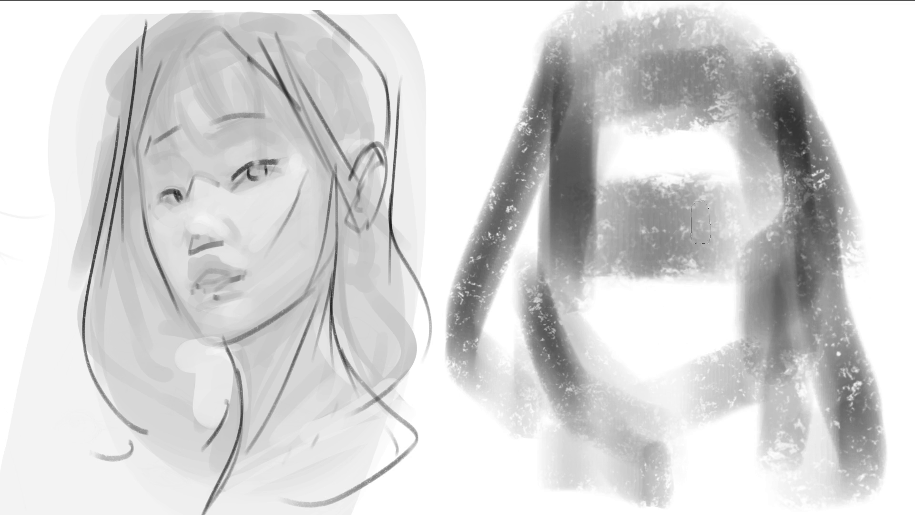
{"action": "mouse_move", "coordinate": [594, 213]}
{"action": "left_mouse_down"}
{"action": "mouse_move", "coordinate": [653, 214]}
{"action": "mouse_move", "coordinate": [528, 218]}
{"action": "mouse_move", "coordinate": [668, 204]}
{"action": "mouse_move", "coordinate": [718, 221]}
{"action": "left_mouse_up"}
{"action": "key", "text": "bracketleft"}
{"action": "key", "text": "bracketleft"}
{"action": "key", "text": "bracketleft"}
{"action": "mouse_move", "coordinate": [603, 233]}
{"action": "left_mouse_down"}
{"action": "mouse_move", "coordinate": [637, 246]}
{"action": "mouse_move", "coordinate": [598, 241]}
{"action": "mouse_move", "coordinate": [611, 245]}
{"action": "left_mouse_up"}
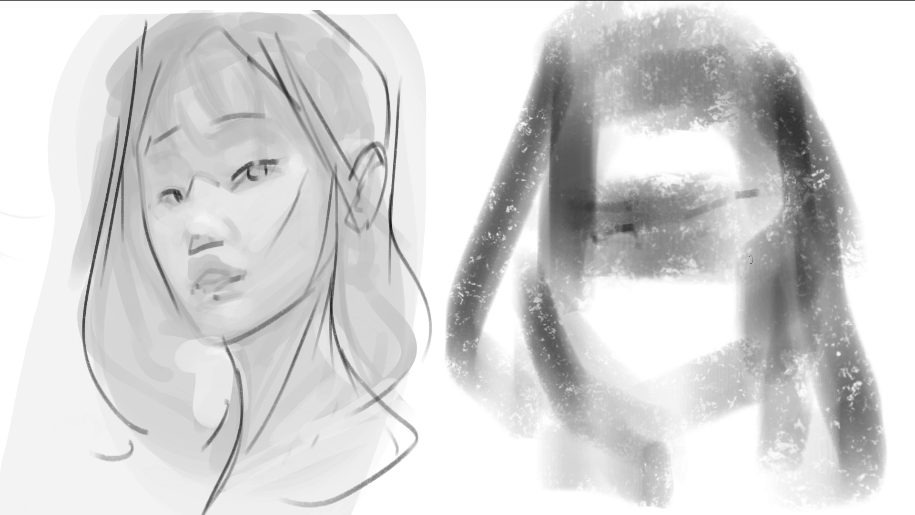
- Sketch the eye-line stroke, cheek diagonals, smile curve and marks below the smile
{"action": "mouse_move", "coordinate": [710, 225]}
{"action": "left_mouse_down"}
{"action": "mouse_move", "coordinate": [732, 219]}
{"action": "mouse_move", "coordinate": [735, 232]}
{"action": "left_mouse_up"}
{"action": "left_click_drag", "start_coordinate": [621, 238], "coordinate": [635, 302]}
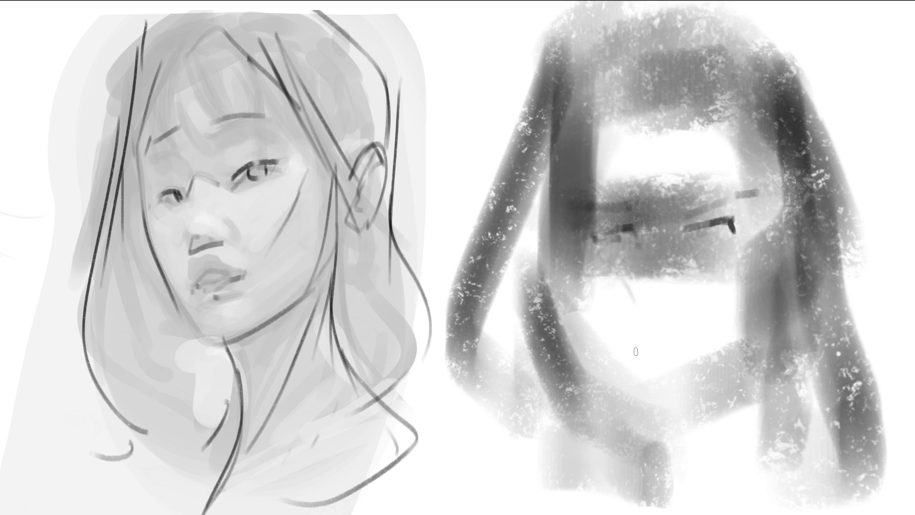
{"action": "mouse_move", "coordinate": [564, 259]}
{"action": "left_mouse_down"}
{"action": "mouse_move", "coordinate": [624, 348]}
{"action": "mouse_move", "coordinate": [707, 303]}
{"action": "left_mouse_up"}
{"action": "left_click_drag", "start_coordinate": [779, 234], "coordinate": [723, 315]}
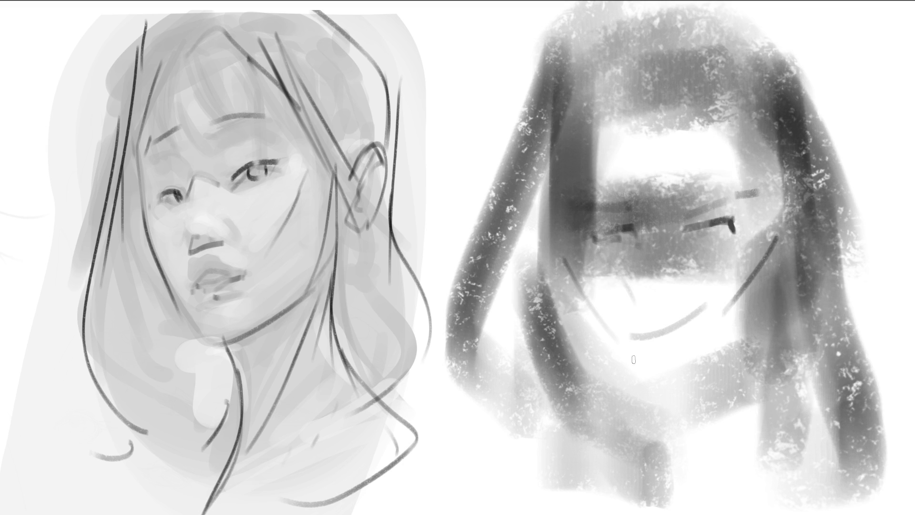
{"action": "mouse_move", "coordinate": [642, 348]}
{"action": "left_mouse_down"}
{"action": "mouse_move", "coordinate": [677, 365]}
{"action": "mouse_move", "coordinate": [665, 381]}
{"action": "left_mouse_up"}
- Draw two long parallel diagonal collar lines and one crossing line below the chin
{"action": "left_click_drag", "start_coordinate": [548, 320], "coordinate": [649, 422]}
{"action": "mouse_move", "coordinate": [564, 351]}
{"action": "left_mouse_down"}
{"action": "mouse_move", "coordinate": [686, 454]}
{"action": "mouse_move", "coordinate": [693, 443]}
{"action": "left_mouse_up"}
{"action": "left_click_drag", "start_coordinate": [626, 451], "coordinate": [772, 372]}
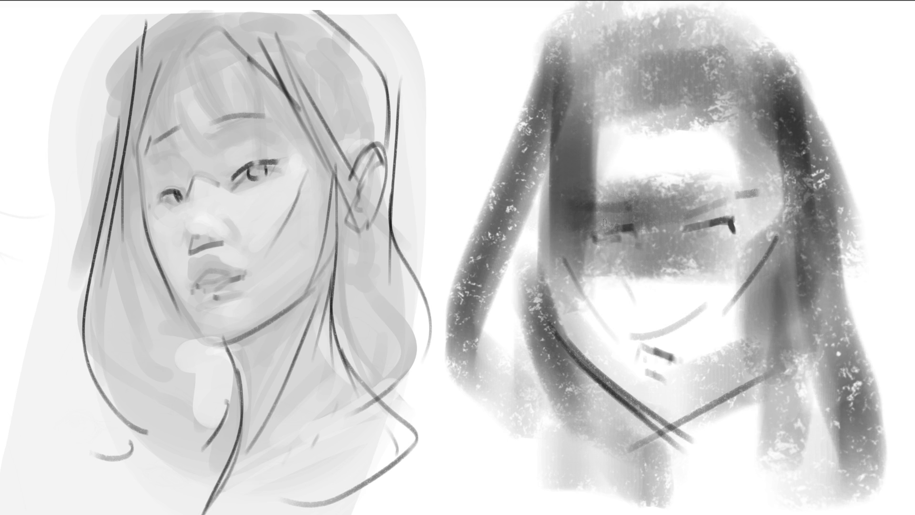
- Fade the right sketch with soft light paint, then cover it with a large dark grey oval
{"action": "mouse_move", "coordinate": [633, 214]}
{"action": "left_mouse_down"}
{"action": "mouse_move", "coordinate": [677, 200]}
{"action": "mouse_move", "coordinate": [705, 51]}
{"action": "mouse_move", "coordinate": [691, 447]}
{"action": "left_mouse_up"}
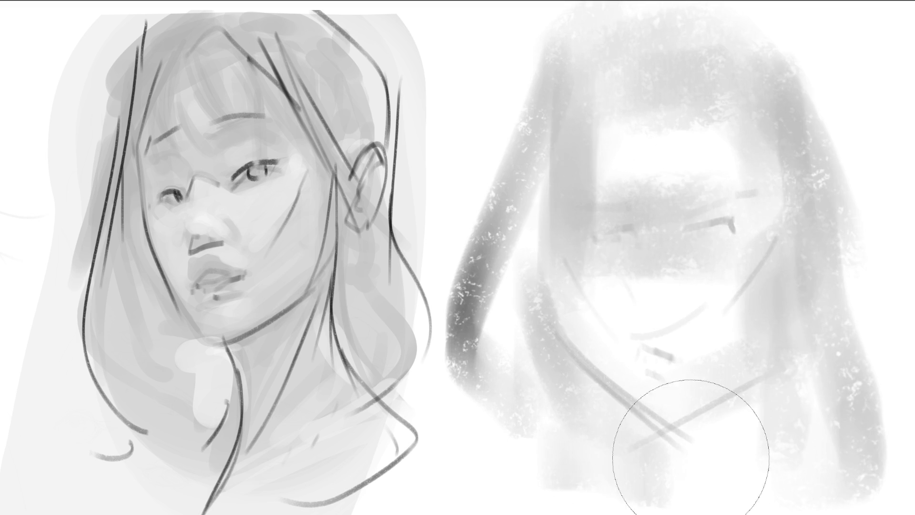
{"action": "left_click_drag", "start_coordinate": [482, 185], "coordinate": [558, 472]}
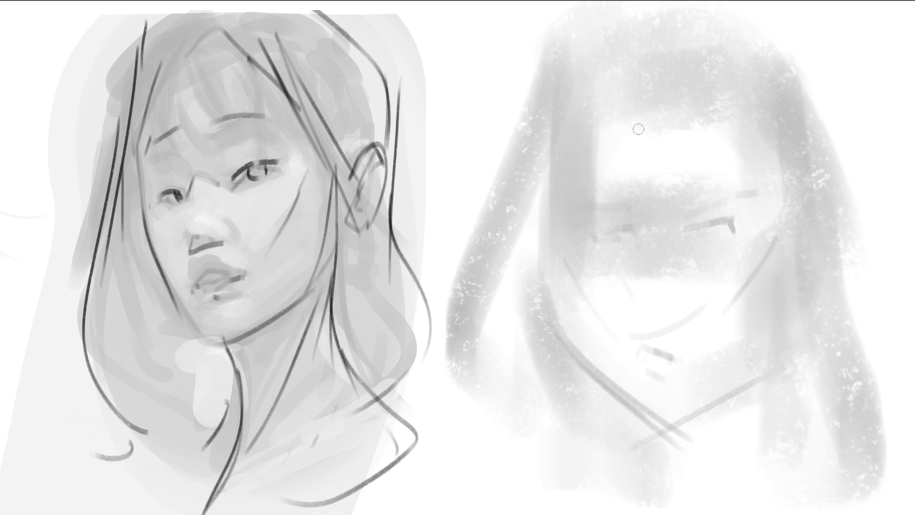
{"action": "left_click_drag", "start_coordinate": [636, 115], "coordinate": [743, 114]}
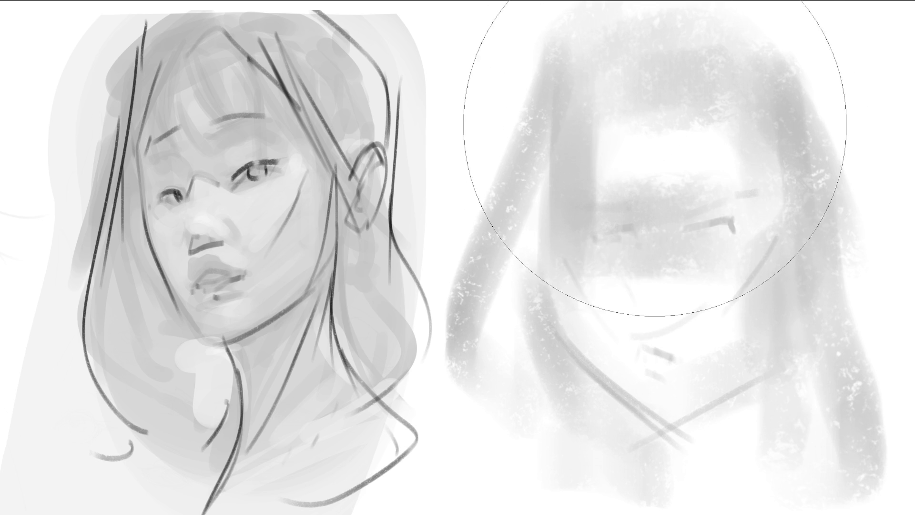
{"action": "left_click_drag", "start_coordinate": [657, 125], "coordinate": [716, 429]}
{"action": "key", "text": "bracketleft"}
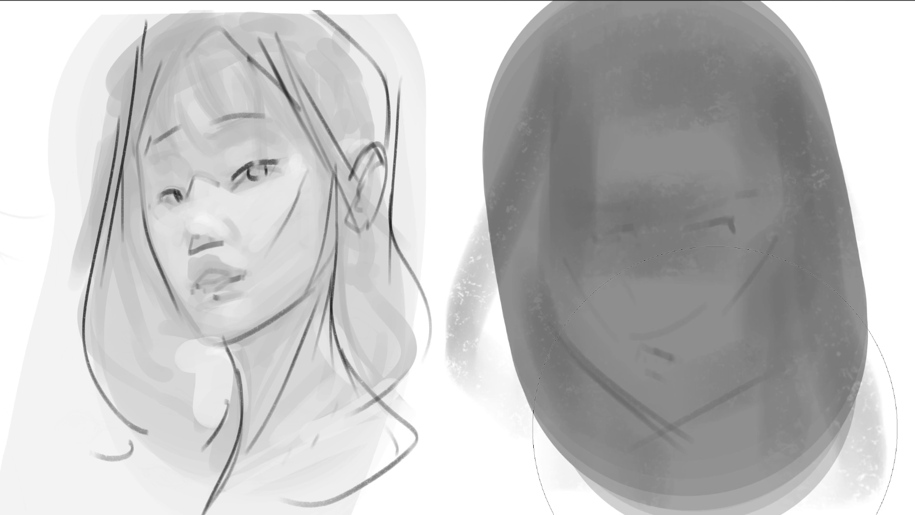
{"action": "key", "text": "bracketleft"}
{"action": "key", "text": "bracketleft"}
{"action": "key", "text": "bracketleft"}
- Paint the right eyelid and curved eyebrow, the left eye outline and the nostril
{"action": "left_click_drag", "start_coordinate": [657, 194], "coordinate": [701, 167]}
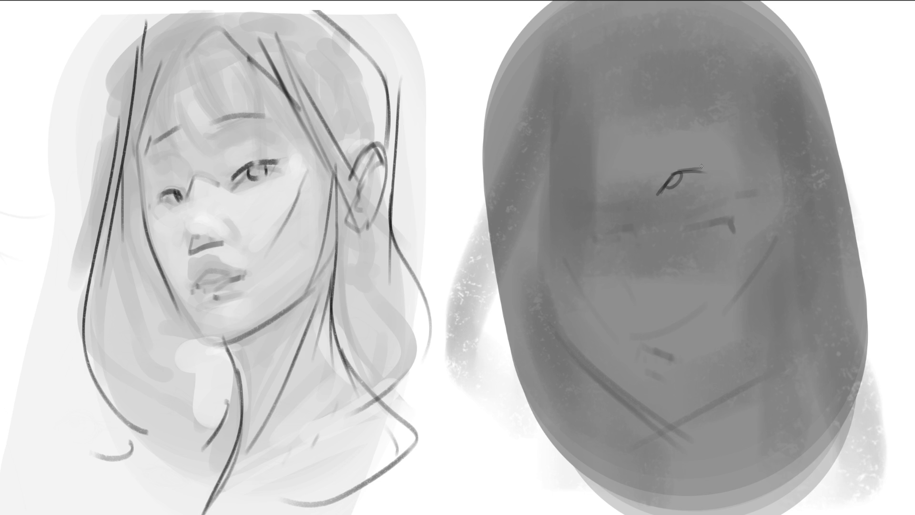
{"action": "mouse_move", "coordinate": [639, 150]}
{"action": "left_mouse_down"}
{"action": "mouse_move", "coordinate": [668, 114]}
{"action": "mouse_move", "coordinate": [704, 112]}
{"action": "left_mouse_up"}
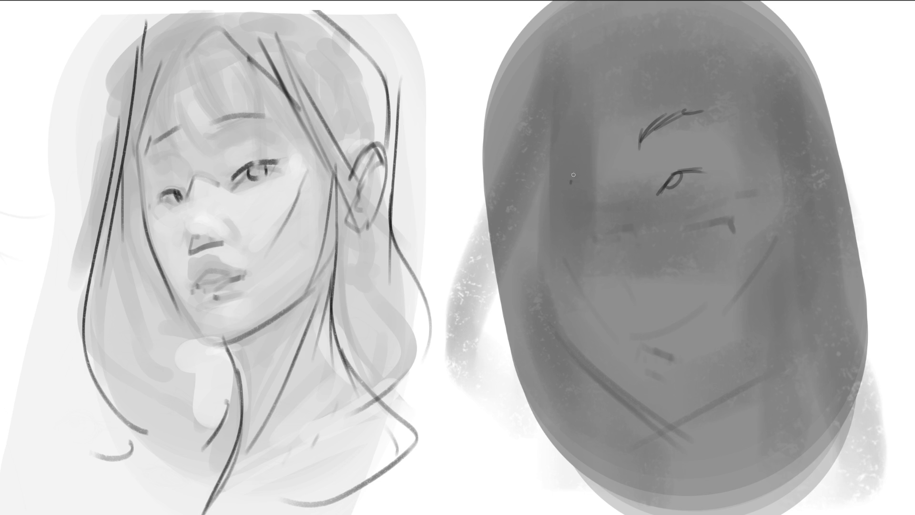
{"action": "left_click_drag", "start_coordinate": [574, 175], "coordinate": [584, 168]}
{"action": "left_click_drag", "start_coordinate": [579, 210], "coordinate": [585, 225]}
{"action": "left_click_drag", "start_coordinate": [619, 225], "coordinate": [625, 235]}
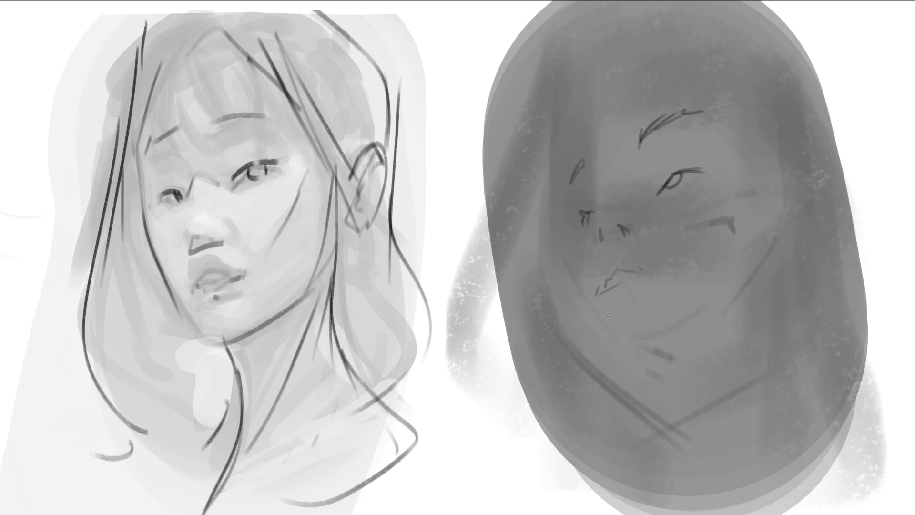
- Paint the lips, a nose-tip highlight, the inner eye corner and eye-socket shadows
{"action": "mouse_move", "coordinate": [618, 309]}
{"action": "left_mouse_down"}
{"action": "mouse_move", "coordinate": [637, 302]}
{"action": "mouse_move", "coordinate": [600, 291]}
{"action": "left_mouse_up"}
{"action": "left_click_drag", "start_coordinate": [625, 261], "coordinate": [601, 283]}
{"action": "mouse_move", "coordinate": [619, 262]}
{"action": "left_mouse_down"}
{"action": "mouse_move", "coordinate": [639, 277]}
{"action": "mouse_move", "coordinate": [632, 271]}
{"action": "mouse_move", "coordinate": [642, 270]}
{"action": "left_mouse_up"}
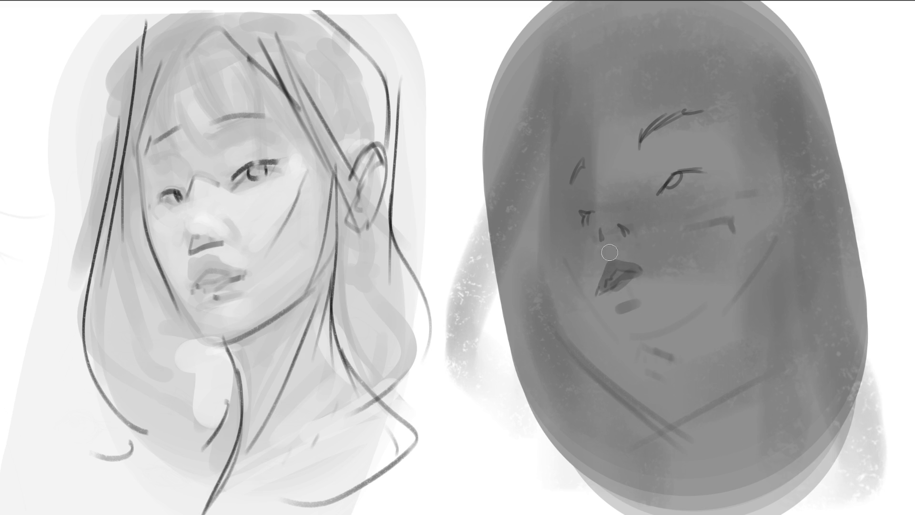
{"action": "left_click_drag", "start_coordinate": [604, 227], "coordinate": [612, 233]}
{"action": "left_click_drag", "start_coordinate": [588, 184], "coordinate": [595, 190]}
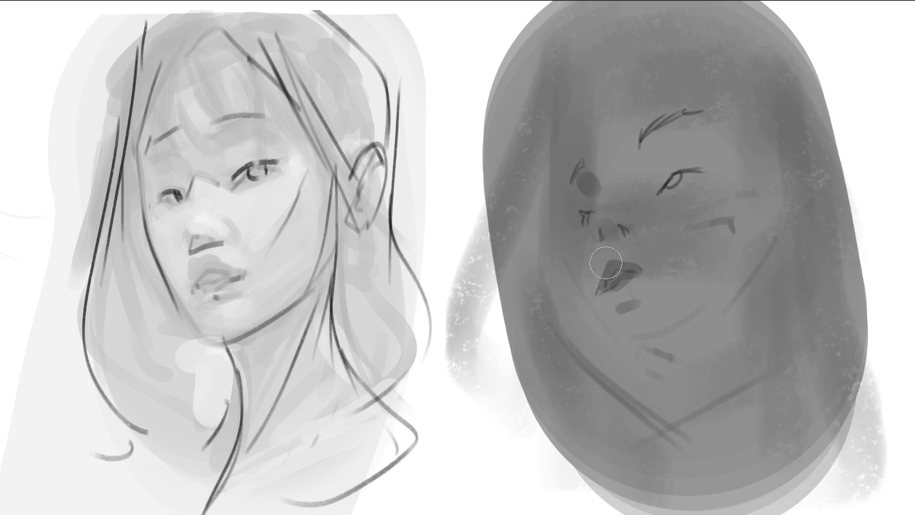
{"action": "left_click_drag", "start_coordinate": [649, 170], "coordinate": [660, 139]}
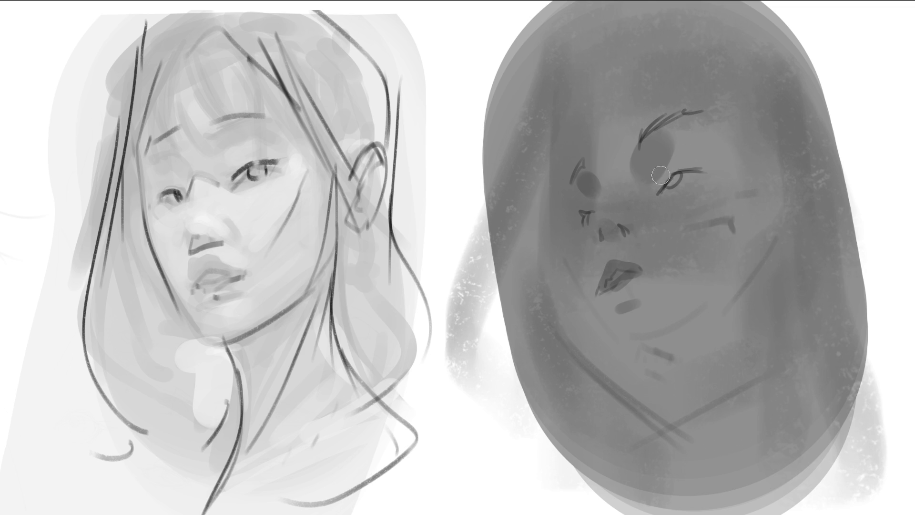
{"action": "left_click_drag", "start_coordinate": [659, 172], "coordinate": [700, 159]}
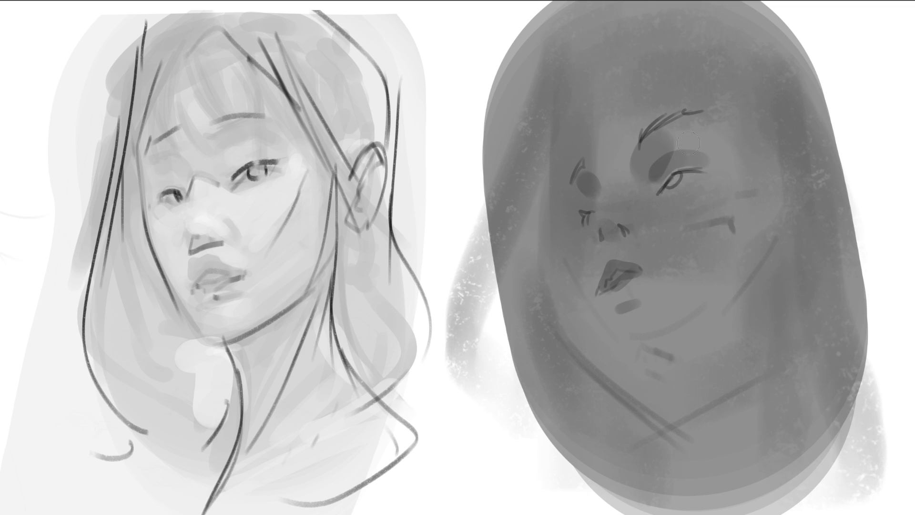
- Shade dark around and above the eyebrow and add a short dark line by the left eye
{"action": "left_click", "coordinate": [671, 132]}
{"action": "left_click_drag", "start_coordinate": [679, 78], "coordinate": [723, 106]}
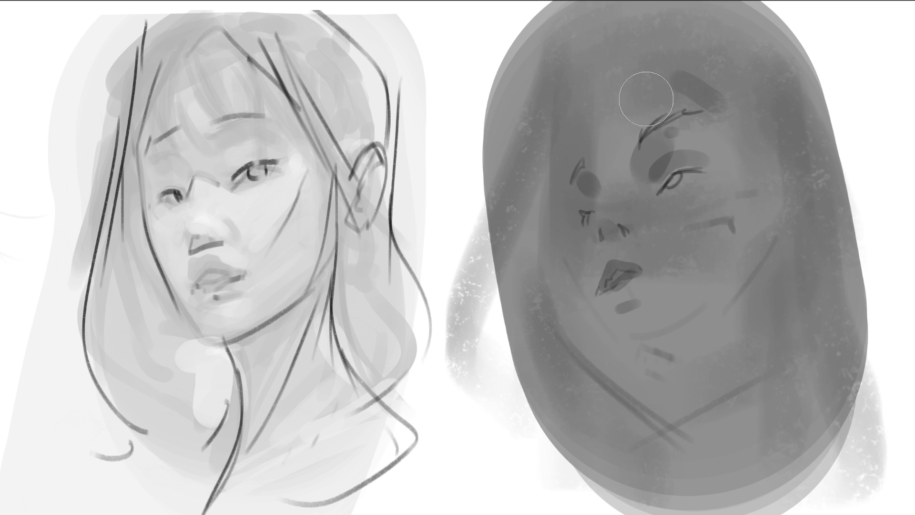
{"action": "key", "text": "bracketright"}
{"action": "key", "text": "bracketright"}
{"action": "key", "text": "bracketright"}
{"action": "key", "text": "bracketleft"}
{"action": "key", "text": "bracketleft"}
{"action": "key", "text": "bracketleft"}
{"action": "mouse_move", "coordinate": [580, 134]}
{"action": "left_mouse_down"}
{"action": "mouse_move", "coordinate": [575, 160]}
{"action": "mouse_move", "coordinate": [607, 200]}
{"action": "mouse_move", "coordinate": [590, 223]}
{"action": "mouse_move", "coordinate": [603, 284]}
{"action": "left_mouse_up"}
- Add pale highlights on nose, mouth, chin, cheek and forehead, then start dark hairline strokes
{"action": "left_click_drag", "start_coordinate": [596, 305], "coordinate": [620, 351]}
{"action": "left_click_drag", "start_coordinate": [630, 314], "coordinate": [617, 333]}
{"action": "mouse_move", "coordinate": [677, 199]}
{"action": "left_mouse_down"}
{"action": "mouse_move", "coordinate": [649, 212]}
{"action": "mouse_move", "coordinate": [643, 244]}
{"action": "mouse_move", "coordinate": [625, 253]}
{"action": "left_mouse_up"}
{"action": "left_click", "coordinate": [602, 294]}
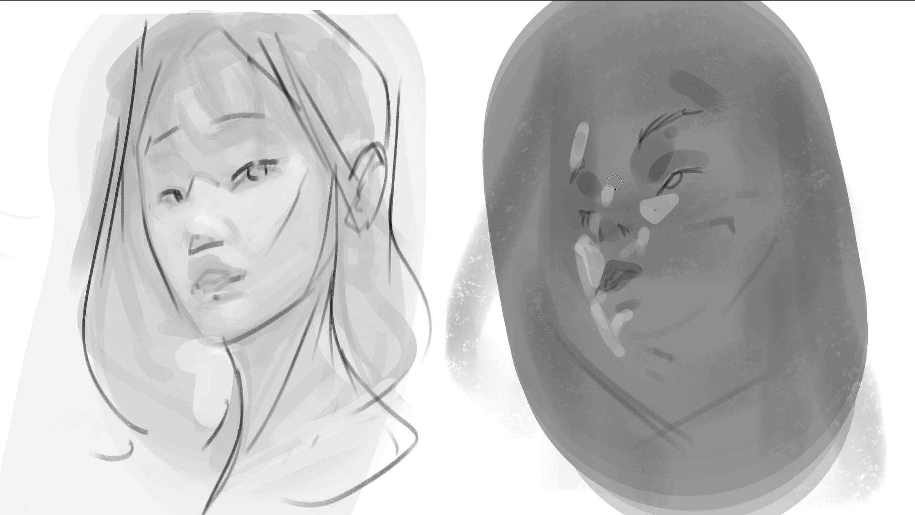
{"action": "left_click_drag", "start_coordinate": [615, 181], "coordinate": [608, 177]}
{"action": "left_click_drag", "start_coordinate": [647, 81], "coordinate": [648, 104]}
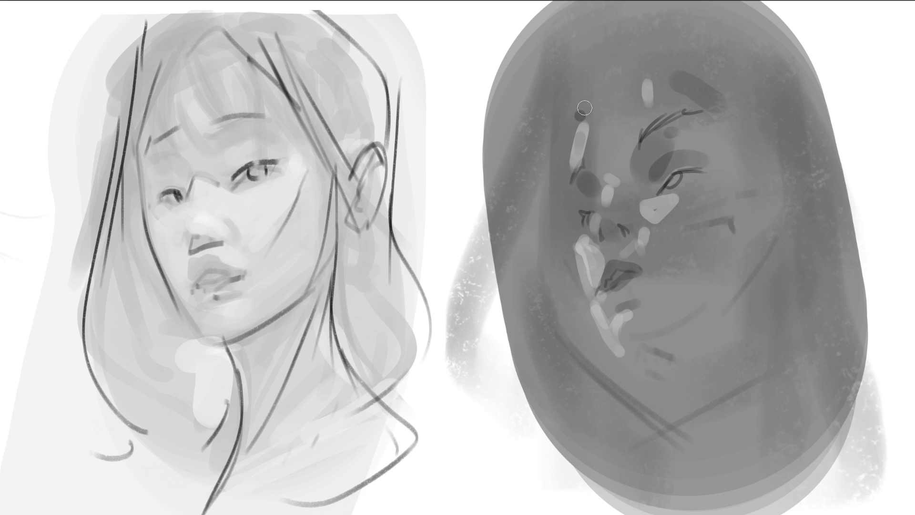
{"action": "mouse_move", "coordinate": [579, 115]}
{"action": "left_mouse_down"}
{"action": "mouse_move", "coordinate": [615, 72]}
{"action": "mouse_move", "coordinate": [689, 37]}
{"action": "left_mouse_up"}
{"action": "mouse_move", "coordinate": [622, 71]}
{"action": "left_mouse_down"}
{"action": "mouse_move", "coordinate": [696, 54]}
{"action": "mouse_move", "coordinate": [781, 186]}
{"action": "left_mouse_up"}
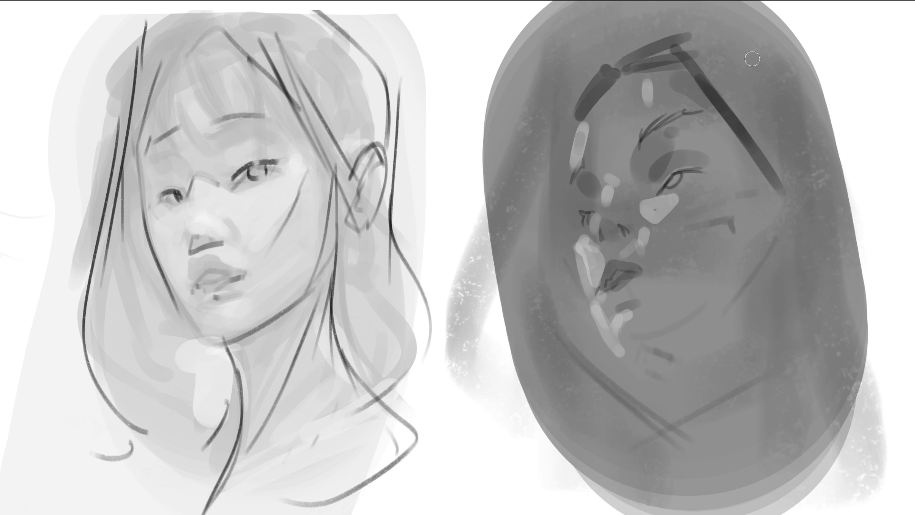
- Outline the top of the head, right face edge and a V-shaped ear with surrounding strokes
{"action": "mouse_move", "coordinate": [676, 24]}
{"action": "left_mouse_down"}
{"action": "mouse_move", "coordinate": [759, 48]}
{"action": "mouse_move", "coordinate": [831, 145]}
{"action": "left_mouse_up"}
{"action": "mouse_move", "coordinate": [834, 164]}
{"action": "left_mouse_down"}
{"action": "mouse_move", "coordinate": [812, 228]}
{"action": "mouse_move", "coordinate": [830, 180]}
{"action": "left_mouse_up"}
{"action": "left_click_drag", "start_coordinate": [832, 172], "coordinate": [835, 216]}
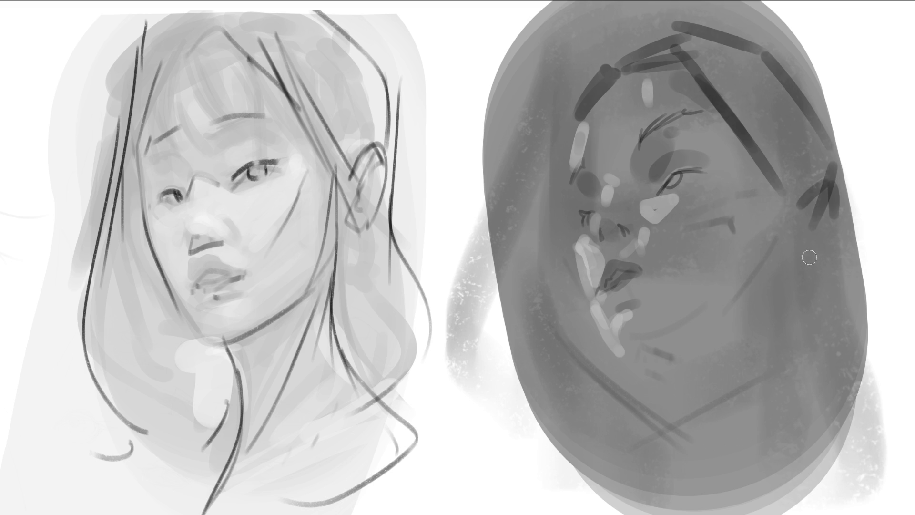
{"action": "left_click_drag", "start_coordinate": [797, 244], "coordinate": [830, 193]}
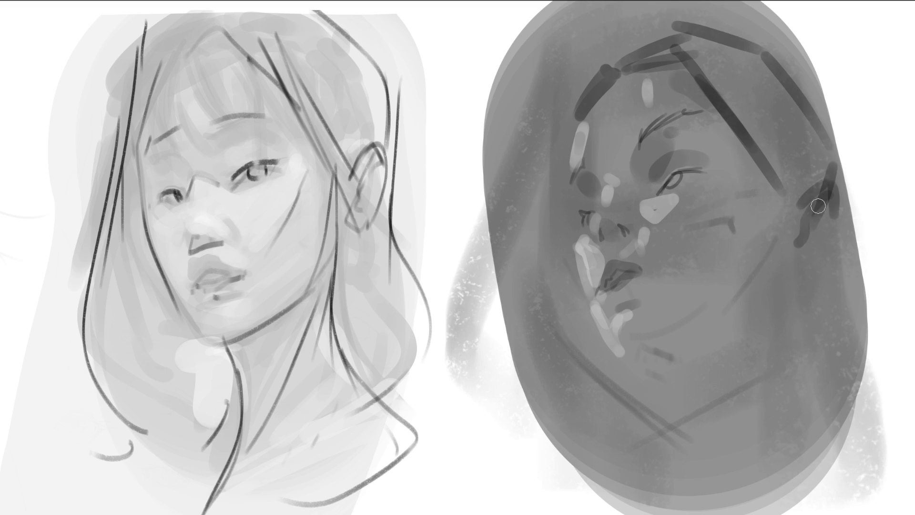
{"action": "mouse_move", "coordinate": [806, 249]}
{"action": "left_mouse_down"}
{"action": "mouse_move", "coordinate": [825, 198]}
{"action": "mouse_move", "coordinate": [833, 208]}
{"action": "left_mouse_up"}
{"action": "left_click_drag", "start_coordinate": [772, 165], "coordinate": [783, 185]}
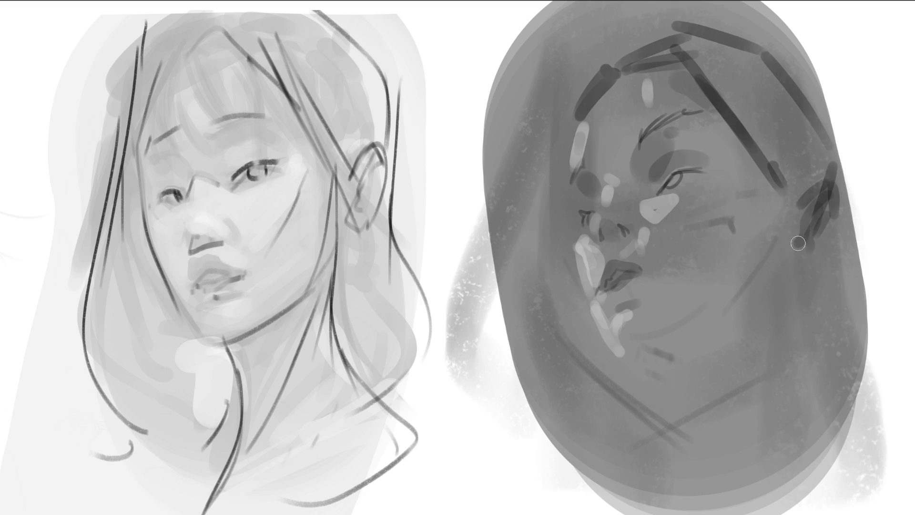
{"action": "left_click_drag", "start_coordinate": [790, 264], "coordinate": [787, 290]}
- Draw two jaw lines, the long neck line, a collar stroke and a bracket shape right of the face
{"action": "left_click_drag", "start_coordinate": [658, 352], "coordinate": [762, 312]}
{"action": "left_click_drag", "start_coordinate": [810, 245], "coordinate": [769, 312]}
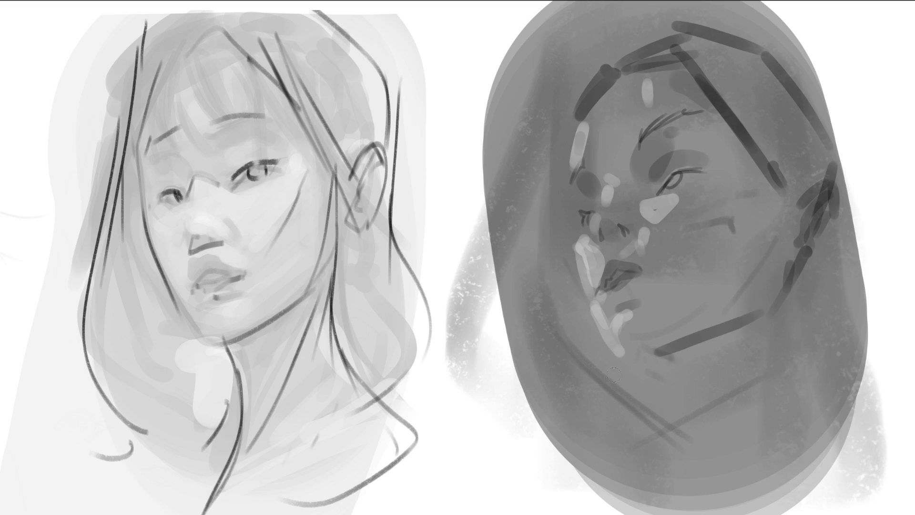
{"action": "mouse_move", "coordinate": [606, 361]}
{"action": "left_mouse_down"}
{"action": "mouse_move", "coordinate": [690, 394]}
{"action": "mouse_move", "coordinate": [774, 325]}
{"action": "left_mouse_up"}
{"action": "left_click_drag", "start_coordinate": [816, 264], "coordinate": [805, 375]}
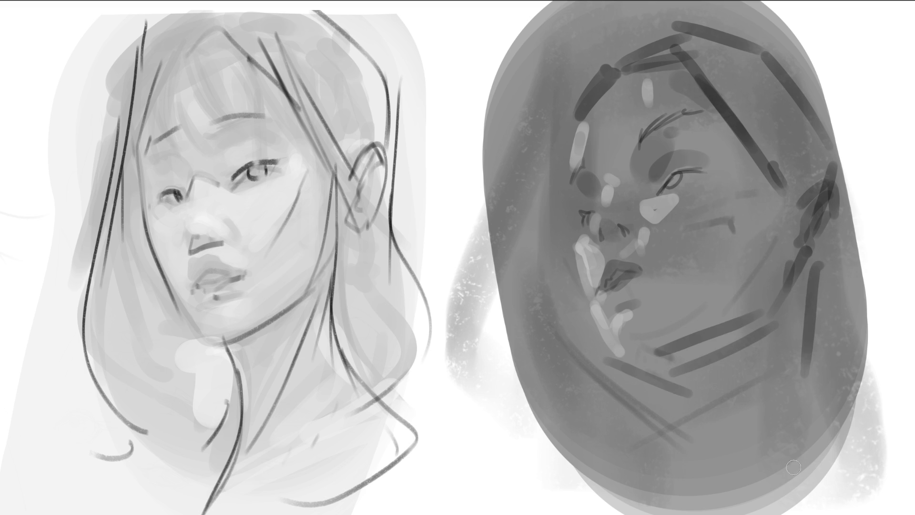
{"action": "left_click_drag", "start_coordinate": [811, 267], "coordinate": [827, 464]}
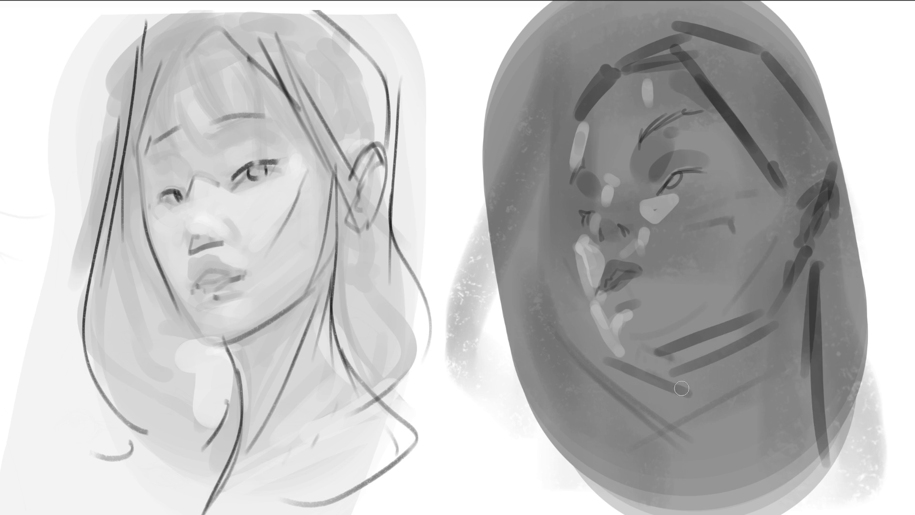
{"action": "left_click_drag", "start_coordinate": [682, 388], "coordinate": [705, 473]}
{"action": "mouse_move", "coordinate": [852, 184]}
{"action": "left_mouse_down"}
{"action": "mouse_move", "coordinate": [887, 252]}
{"action": "mouse_move", "coordinate": [874, 284]}
{"action": "left_mouse_up"}
{"action": "left_click_drag", "start_coordinate": [850, 302], "coordinate": [836, 334]}
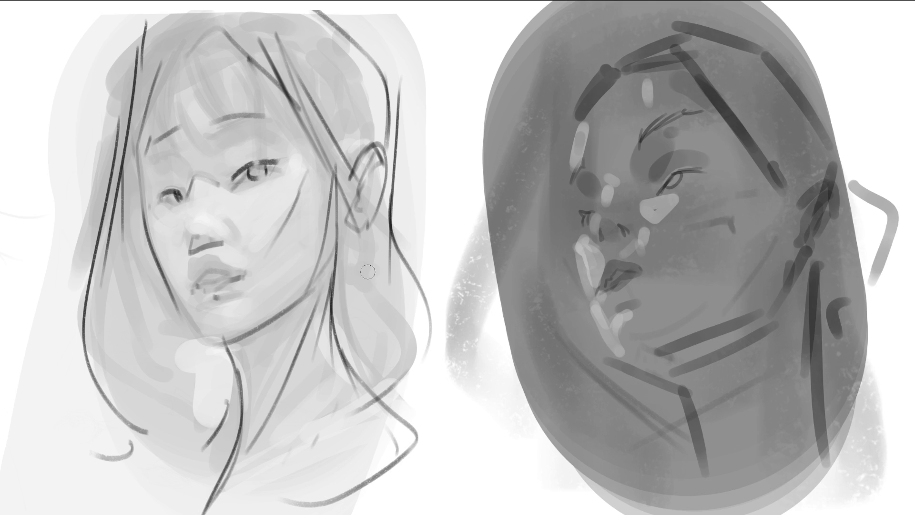
- Brighten the face and neck with large soft light paint, then softly shade the cheek and lower neck
{"action": "key", "text": "bracketright"}
{"action": "key", "text": "bracketright"}
{"action": "key", "text": "bracketright"}
{"action": "mouse_move", "coordinate": [622, 258]}
{"action": "left_mouse_down"}
{"action": "mouse_move", "coordinate": [563, 334]}
{"action": "mouse_move", "coordinate": [667, 420]}
{"action": "mouse_move", "coordinate": [744, 457]}
{"action": "left_mouse_up"}
{"action": "key", "text": "bracketright"}
{"action": "key", "text": "bracketright"}
{"action": "key", "text": "bracketright"}
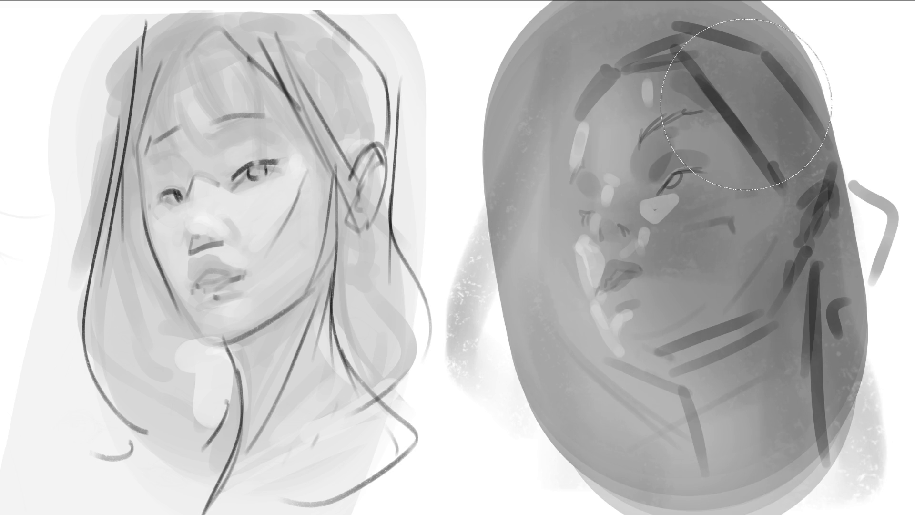
{"action": "key", "text": "bracketleft"}
{"action": "key", "text": "bracketleft"}
{"action": "key", "text": "bracketleft"}
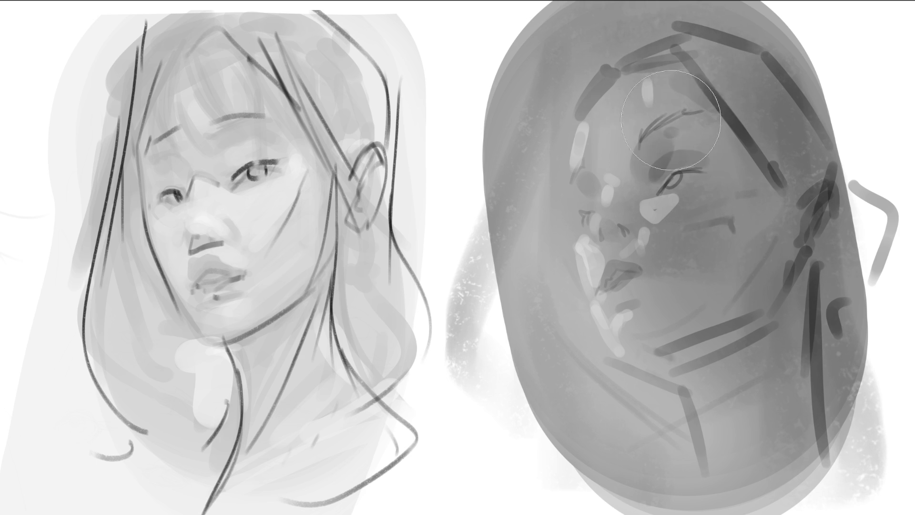
{"action": "key", "text": "bracketleft"}
{"action": "key", "text": "bracketleft"}
{"action": "key", "text": "bracketleft"}
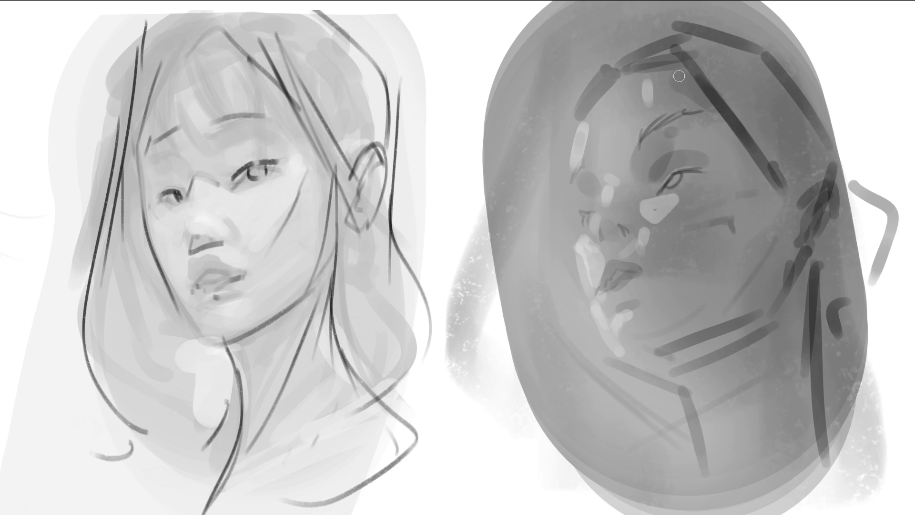
{"action": "key", "text": "bracketright"}
{"action": "key", "text": "bracketright"}
{"action": "key", "text": "bracketright"}
{"action": "left_click_drag", "start_coordinate": [617, 232], "coordinate": [665, 341]}
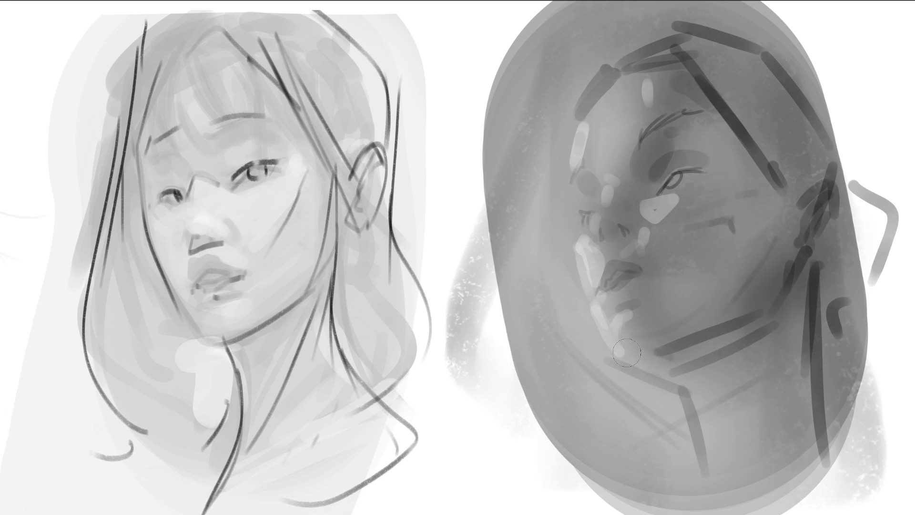
{"action": "left_click_drag", "start_coordinate": [714, 435], "coordinate": [764, 427]}
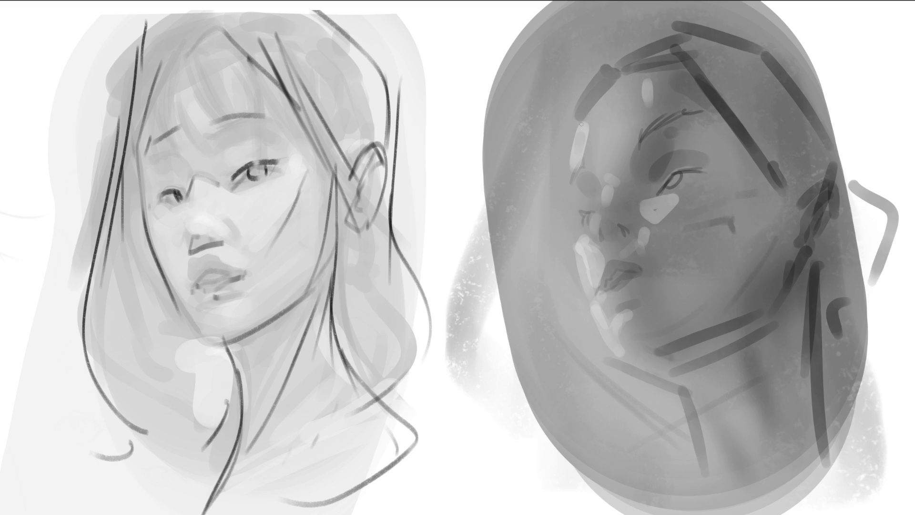
- Highlight the forehead, nose ridge, cheek and lips, then fade both faces with a broad pale stroke
{"action": "mouse_move", "coordinate": [582, 125]}
{"action": "left_mouse_down"}
{"action": "mouse_move", "coordinate": [602, 102]}
{"action": "mouse_move", "coordinate": [583, 137]}
{"action": "mouse_move", "coordinate": [579, 172]}
{"action": "left_mouse_up"}
{"action": "mouse_move", "coordinate": [581, 204]}
{"action": "left_mouse_down"}
{"action": "mouse_move", "coordinate": [590, 191]}
{"action": "mouse_move", "coordinate": [577, 197]}
{"action": "left_mouse_up"}
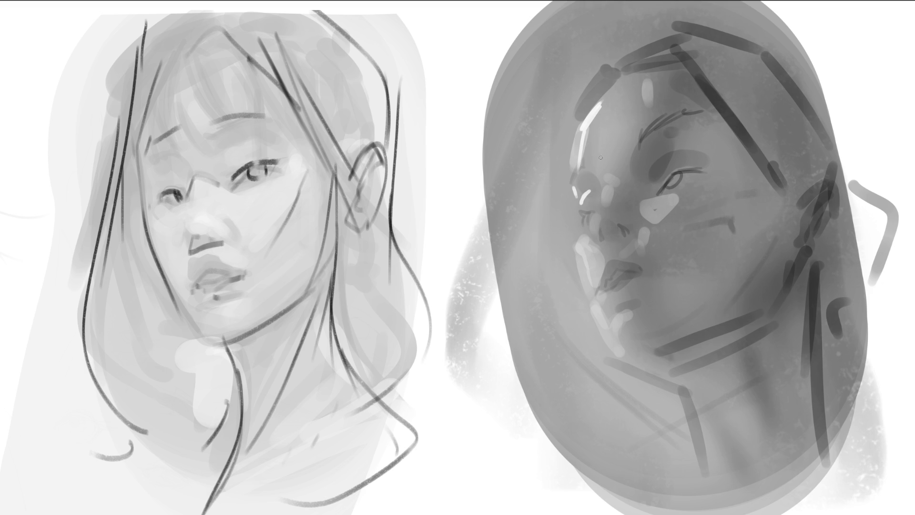
{"action": "mouse_move", "coordinate": [605, 183]}
{"action": "left_mouse_down"}
{"action": "mouse_move", "coordinate": [615, 185]}
{"action": "mouse_move", "coordinate": [596, 233]}
{"action": "left_mouse_up"}
{"action": "left_click_drag", "start_coordinate": [644, 202], "coordinate": [675, 203]}
{"action": "left_click_drag", "start_coordinate": [650, 203], "coordinate": [650, 217]}
{"action": "mouse_move", "coordinate": [582, 234]}
{"action": "left_mouse_down"}
{"action": "mouse_move", "coordinate": [576, 244]}
{"action": "mouse_move", "coordinate": [597, 282]}
{"action": "left_mouse_up"}
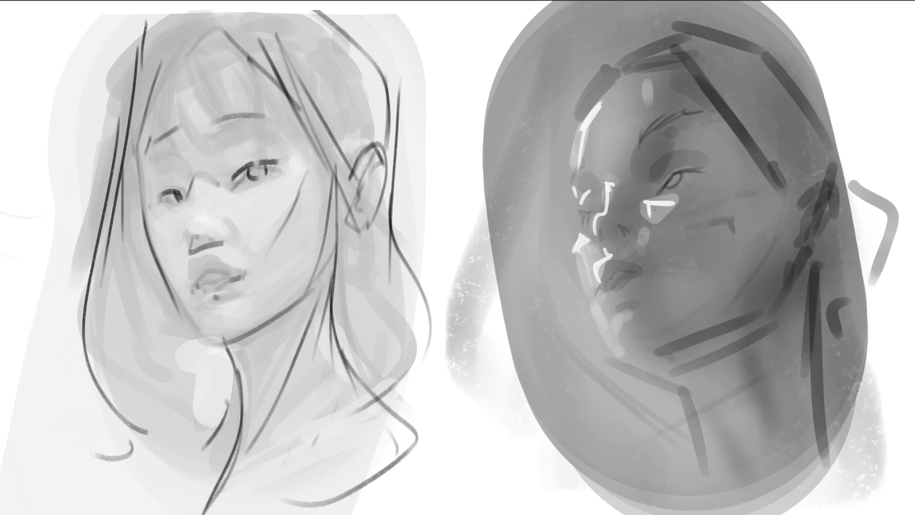
{"action": "left_click_drag", "start_coordinate": [642, 236], "coordinate": [644, 242]}
{"action": "mouse_move", "coordinate": [595, 269]}
{"action": "left_mouse_down"}
{"action": "mouse_move", "coordinate": [604, 300]}
{"action": "mouse_move", "coordinate": [612, 292]}
{"action": "mouse_move", "coordinate": [615, 345]}
{"action": "mouse_move", "coordinate": [591, 301]}
{"action": "left_mouse_up"}
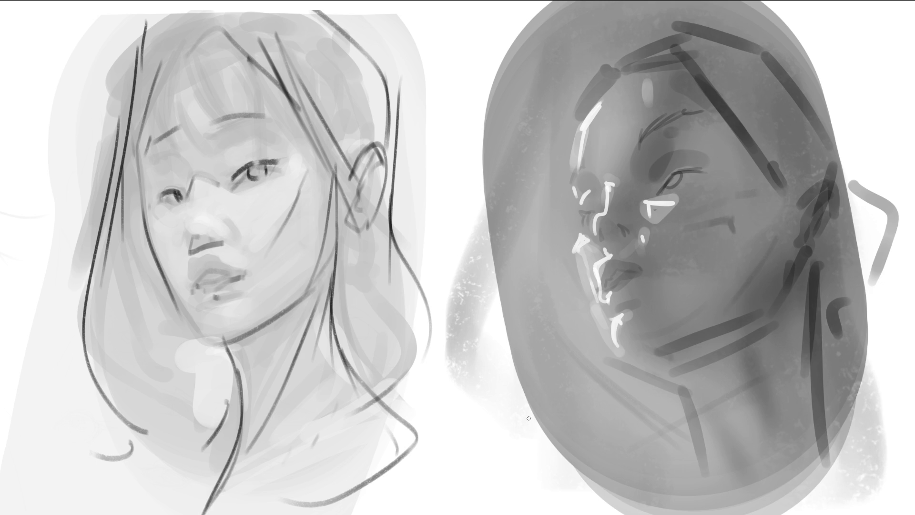
{"action": "mouse_move", "coordinate": [500, 306]}
{"action": "left_mouse_down"}
{"action": "mouse_move", "coordinate": [459, 337]}
{"action": "mouse_move", "coordinate": [536, 255]}
{"action": "mouse_move", "coordinate": [721, 312]}
{"action": "left_mouse_up"}
- Remove both washed-out portraits with Ctrl+A and Delete, leaving the canvas white
{"action": "key", "text": "ctrl+a"}
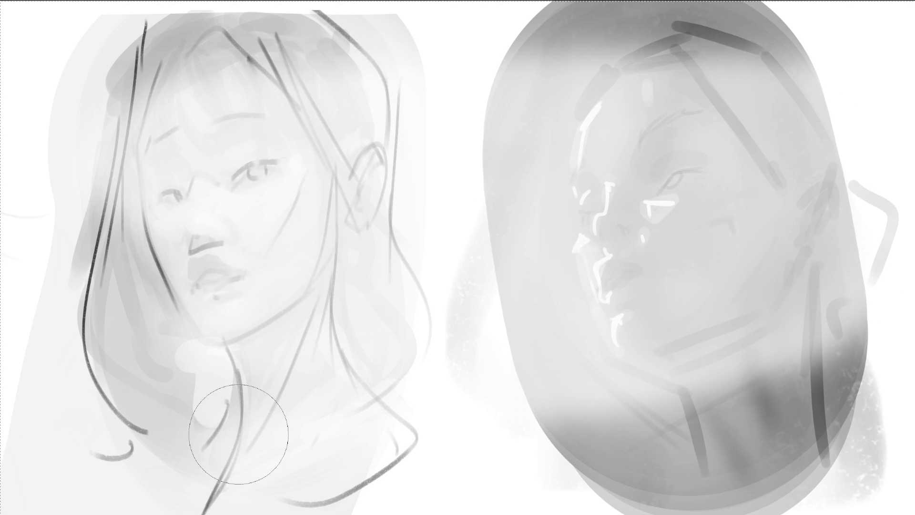
{"action": "key", "text": "Delete"}
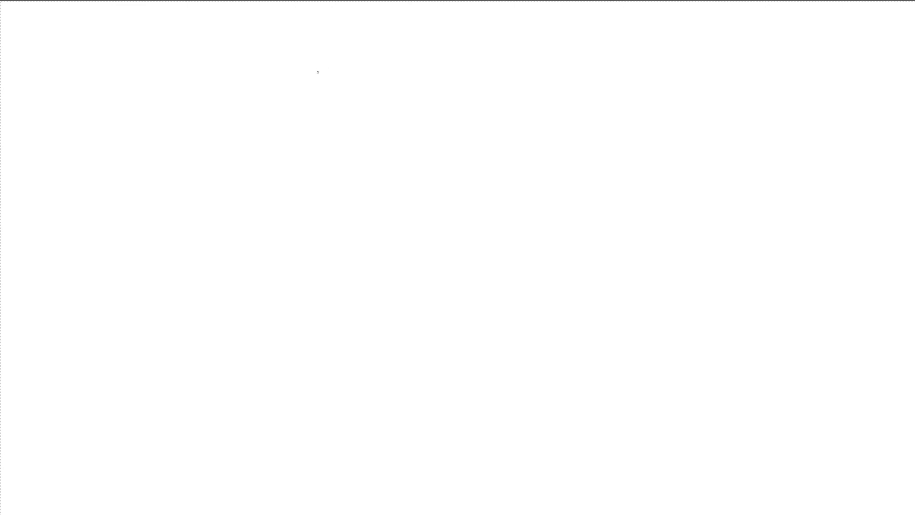
- Sketch the top of the head, brow lines, nose and eyes with their lids
{"action": "mouse_move", "coordinate": [323, 65]}
{"action": "left_mouse_down"}
{"action": "mouse_move", "coordinate": [309, 106]}
{"action": "mouse_move", "coordinate": [387, 40]}
{"action": "mouse_move", "coordinate": [452, 92]}
{"action": "left_mouse_up"}
{"action": "mouse_move", "coordinate": [344, 92]}
{"action": "left_mouse_down"}
{"action": "mouse_move", "coordinate": [320, 101]}
{"action": "mouse_move", "coordinate": [365, 89]}
{"action": "mouse_move", "coordinate": [452, 105]}
{"action": "left_mouse_up"}
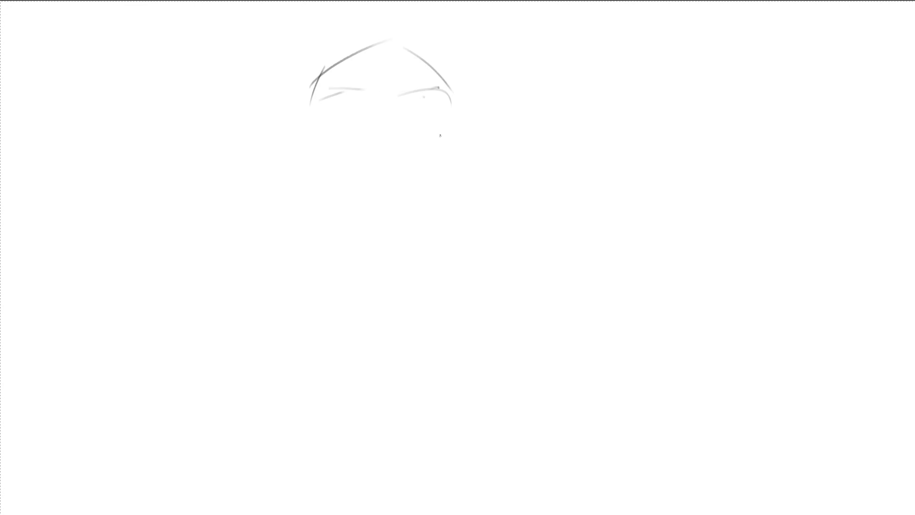
{"action": "mouse_move", "coordinate": [377, 102]}
{"action": "left_mouse_down"}
{"action": "mouse_move", "coordinate": [391, 126]}
{"action": "mouse_move", "coordinate": [370, 150]}
{"action": "left_mouse_up"}
{"action": "mouse_move", "coordinate": [353, 123]}
{"action": "left_mouse_down"}
{"action": "mouse_move", "coordinate": [339, 127]}
{"action": "mouse_move", "coordinate": [447, 129]}
{"action": "left_mouse_up"}
{"action": "left_click_drag", "start_coordinate": [402, 149], "coordinate": [412, 145]}
{"action": "mouse_move", "coordinate": [374, 168]}
{"action": "left_mouse_down"}
{"action": "mouse_move", "coordinate": [398, 163]}
{"action": "mouse_move", "coordinate": [376, 157]}
{"action": "mouse_move", "coordinate": [375, 174]}
{"action": "mouse_move", "coordinate": [397, 176]}
{"action": "left_mouse_up"}
- Sketch the mouth and lips, chin curve, jaw marks and a curve across the nose
{"action": "left_click_drag", "start_coordinate": [375, 153], "coordinate": [381, 140]}
{"action": "mouse_move", "coordinate": [385, 141]}
{"action": "left_mouse_down"}
{"action": "mouse_move", "coordinate": [393, 153]}
{"action": "mouse_move", "coordinate": [383, 189]}
{"action": "left_mouse_up"}
{"action": "mouse_move", "coordinate": [382, 197]}
{"action": "left_mouse_down"}
{"action": "mouse_move", "coordinate": [390, 201]}
{"action": "mouse_move", "coordinate": [370, 198]}
{"action": "mouse_move", "coordinate": [366, 186]}
{"action": "mouse_move", "coordinate": [364, 193]}
{"action": "left_mouse_up"}
{"action": "mouse_move", "coordinate": [366, 206]}
{"action": "left_mouse_down"}
{"action": "mouse_move", "coordinate": [377, 198]}
{"action": "mouse_move", "coordinate": [411, 214]}
{"action": "mouse_move", "coordinate": [388, 231]}
{"action": "left_mouse_up"}
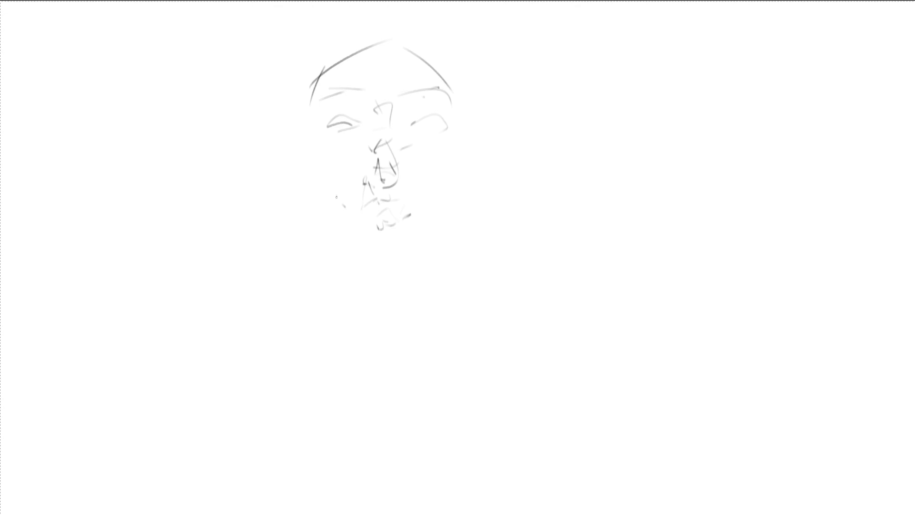
{"action": "left_click_drag", "start_coordinate": [307, 165], "coordinate": [318, 177]}
{"action": "left_click_drag", "start_coordinate": [341, 177], "coordinate": [351, 188]}
{"action": "left_click_drag", "start_coordinate": [317, 150], "coordinate": [431, 167]}
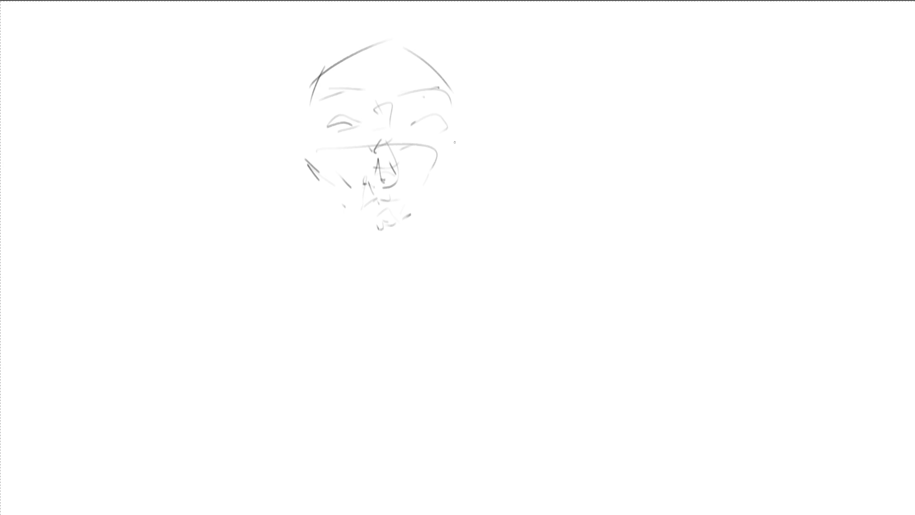
- Draw the right face side, both jawlines, the chin arch, the neck line and a shoulder curve
{"action": "left_click_drag", "start_coordinate": [450, 100], "coordinate": [464, 253]}
{"action": "left_click_drag", "start_coordinate": [457, 153], "coordinate": [416, 196]}
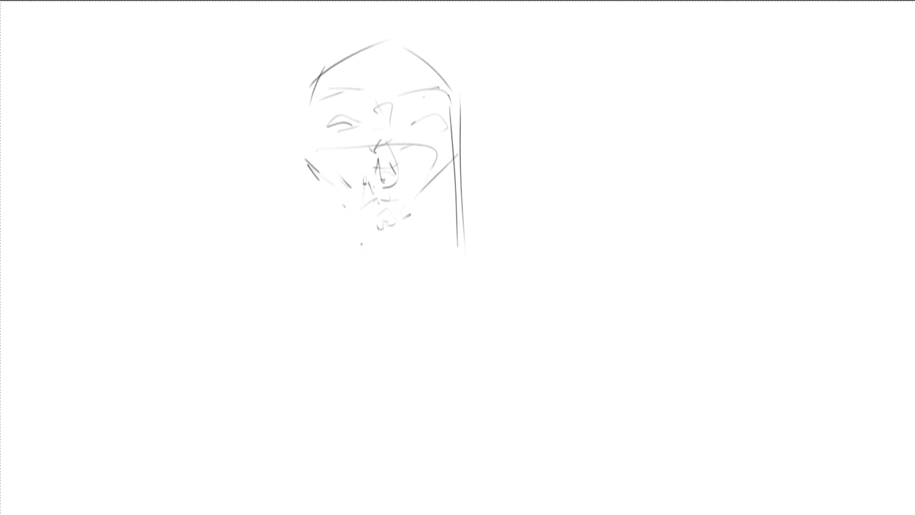
{"action": "mouse_move", "coordinate": [315, 151]}
{"action": "left_mouse_down"}
{"action": "mouse_move", "coordinate": [343, 279]}
{"action": "mouse_move", "coordinate": [396, 284]}
{"action": "left_mouse_up"}
{"action": "left_click_drag", "start_coordinate": [323, 262], "coordinate": [390, 313]}
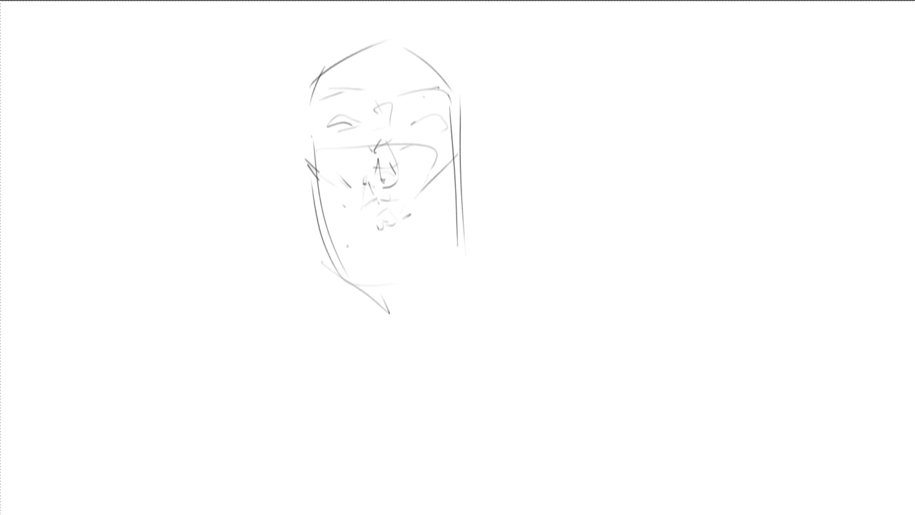
{"action": "left_click_drag", "start_coordinate": [352, 244], "coordinate": [448, 261]}
{"action": "mouse_move", "coordinate": [456, 264]}
{"action": "left_mouse_down"}
{"action": "mouse_move", "coordinate": [427, 289]}
{"action": "mouse_move", "coordinate": [442, 358]}
{"action": "left_mouse_up"}
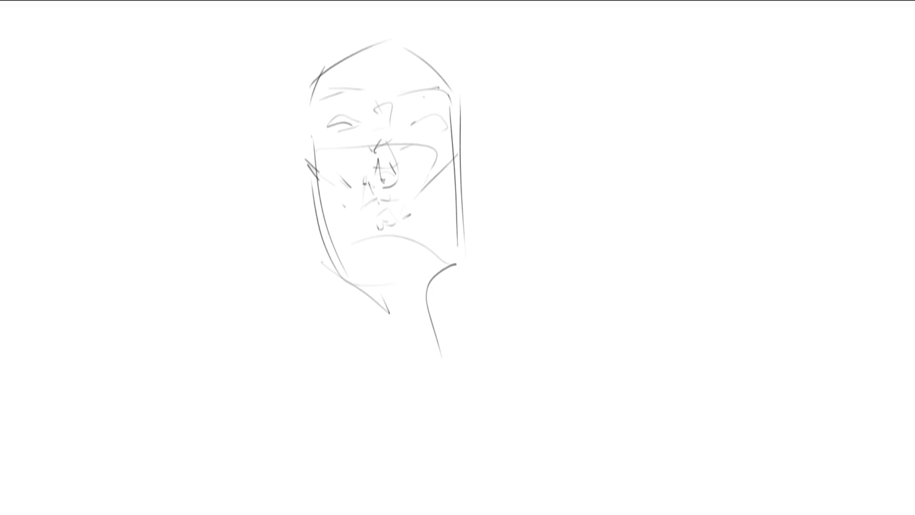
- Draw the outline of a tilted second head to the right of the first face
{"action": "key", "text": "ctrl+a"}
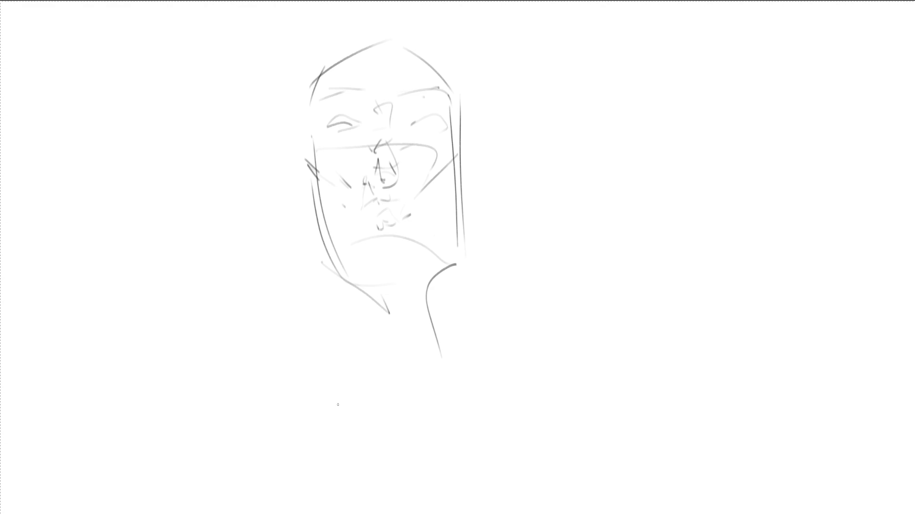
{"action": "mouse_move", "coordinate": [561, 121]}
{"action": "left_mouse_down"}
{"action": "mouse_move", "coordinate": [567, 157]}
{"action": "mouse_move", "coordinate": [596, 101]}
{"action": "mouse_move", "coordinate": [612, 96]}
{"action": "left_mouse_up"}
{"action": "left_click_drag", "start_coordinate": [627, 116], "coordinate": [672, 176]}
{"action": "mouse_move", "coordinate": [566, 157]}
{"action": "left_mouse_down"}
{"action": "mouse_move", "coordinate": [653, 209]}
{"action": "mouse_move", "coordinate": [654, 219]}
{"action": "left_mouse_up"}
{"action": "left_click_drag", "start_coordinate": [676, 187], "coordinate": [675, 224]}
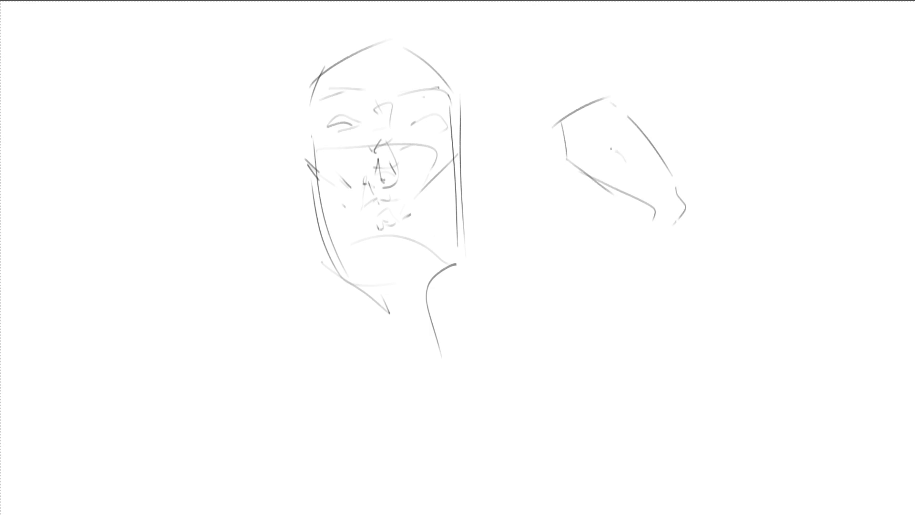
- Add the second head's eye, a brow line and a small nose contour, then deselect
{"action": "mouse_move", "coordinate": [595, 146]}
{"action": "left_mouse_down"}
{"action": "mouse_move", "coordinate": [624, 144]}
{"action": "mouse_move", "coordinate": [635, 160]}
{"action": "left_mouse_up"}
{"action": "left_click_drag", "start_coordinate": [602, 148], "coordinate": [677, 188]}
{"action": "left_click_drag", "start_coordinate": [618, 130], "coordinate": [673, 172]}
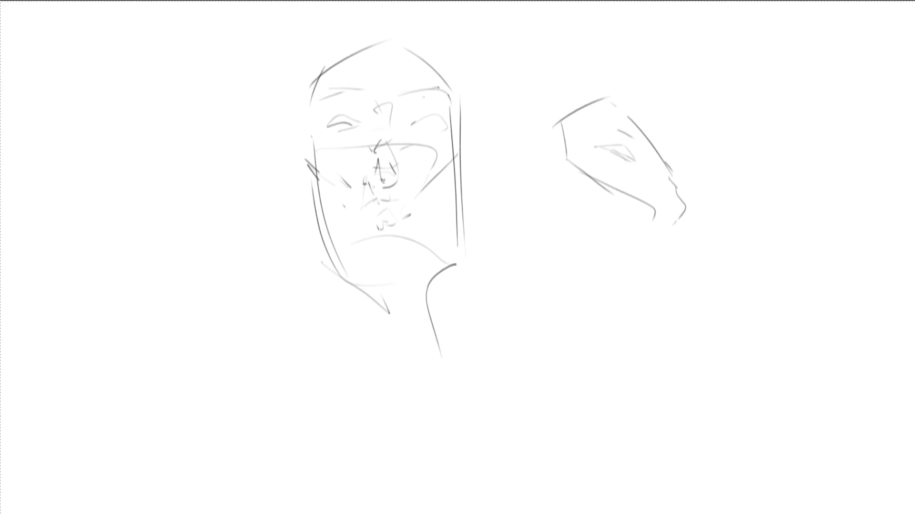
{"action": "key", "text": "ctrl+d"}
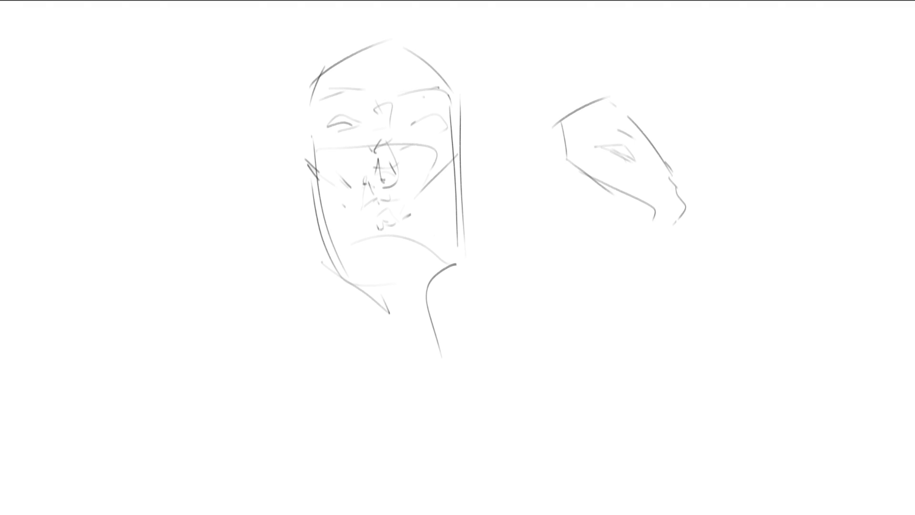
- Pencil the tilted head's pointed nose, the line below it, and its jaw and chin
{"action": "key", "text": "ctrl+a"}
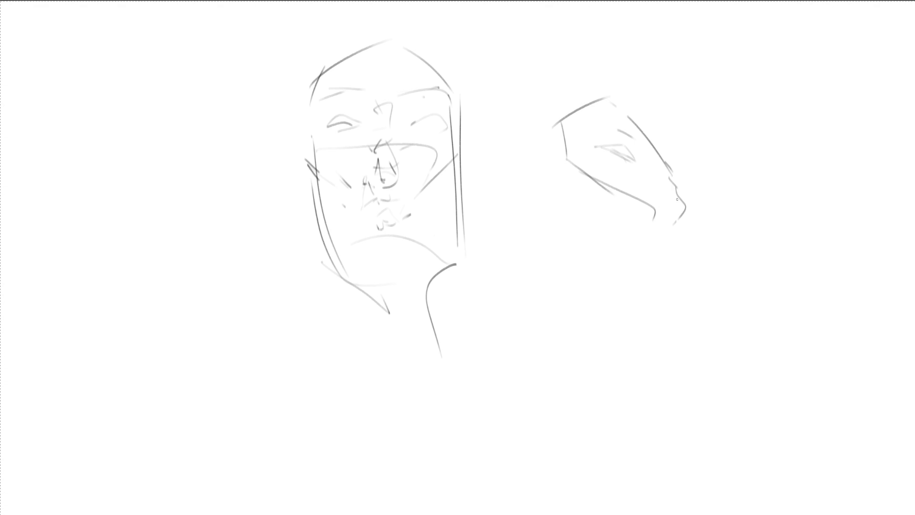
{"action": "mouse_move", "coordinate": [692, 200]}
{"action": "left_mouse_down"}
{"action": "mouse_move", "coordinate": [721, 177]}
{"action": "mouse_move", "coordinate": [691, 214]}
{"action": "left_mouse_up"}
{"action": "mouse_move", "coordinate": [686, 211]}
{"action": "left_mouse_down"}
{"action": "mouse_move", "coordinate": [695, 242]}
{"action": "mouse_move", "coordinate": [687, 247]}
{"action": "left_mouse_up"}
{"action": "mouse_move", "coordinate": [558, 103]}
{"action": "left_mouse_down"}
{"action": "mouse_move", "coordinate": [522, 155]}
{"action": "mouse_move", "coordinate": [537, 209]}
{"action": "mouse_move", "coordinate": [584, 252]}
{"action": "left_mouse_up"}
{"action": "mouse_move", "coordinate": [596, 267]}
{"action": "left_mouse_down"}
{"action": "mouse_move", "coordinate": [681, 256]}
{"action": "mouse_move", "coordinate": [630, 304]}
{"action": "mouse_move", "coordinate": [532, 239]}
{"action": "left_mouse_up"}
- Add the ear loop and inner ear, then draw an egg-shaped oval at the far left
{"action": "mouse_move", "coordinate": [519, 154]}
{"action": "left_mouse_down"}
{"action": "mouse_move", "coordinate": [528, 236]}
{"action": "mouse_move", "coordinate": [565, 241]}
{"action": "mouse_move", "coordinate": [499, 225]}
{"action": "mouse_move", "coordinate": [504, 240]}
{"action": "left_mouse_up"}
{"action": "mouse_move", "coordinate": [506, 238]}
{"action": "left_mouse_down"}
{"action": "mouse_move", "coordinate": [515, 215]}
{"action": "mouse_move", "coordinate": [525, 235]}
{"action": "left_mouse_up"}
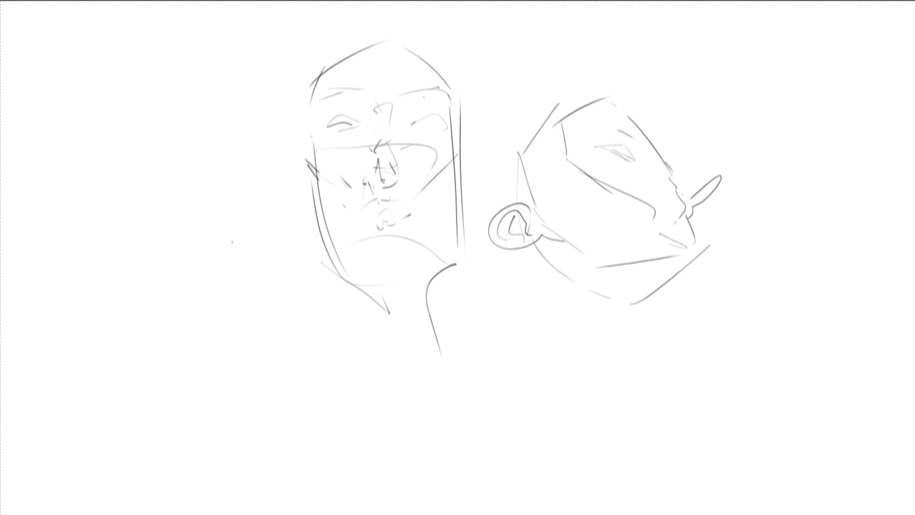
{"action": "left_click_drag", "start_coordinate": [241, 247], "coordinate": [209, 218]}
{"action": "mouse_move", "coordinate": [67, 285]}
{"action": "left_mouse_down"}
{"action": "mouse_move", "coordinate": [138, 435]}
{"action": "mouse_move", "coordinate": [226, 257]}
{"action": "mouse_move", "coordinate": [204, 232]}
{"action": "left_mouse_up"}
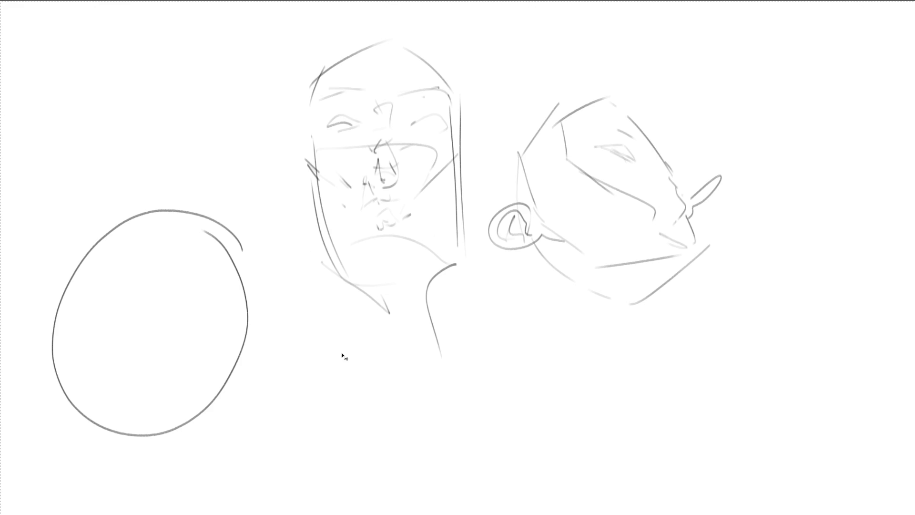
- Undo the oval and stamp two large black discs side by side with an enlarged brush
{"action": "key", "text": "ctrl+z"}
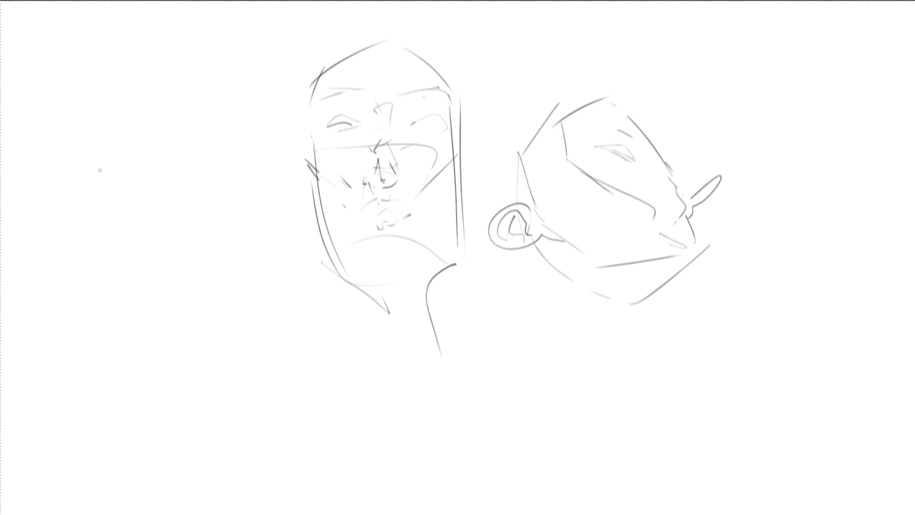
{"action": "left_click_drag", "start_coordinate": [97, 250], "coordinate": [113, 267]}
{"action": "left_click", "coordinate": [96, 271]}
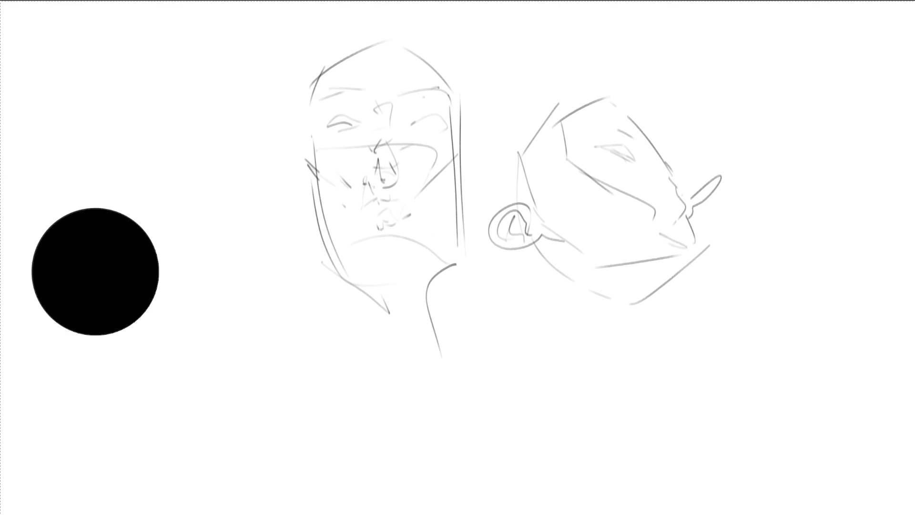
{"action": "left_click", "coordinate": [239, 271]}
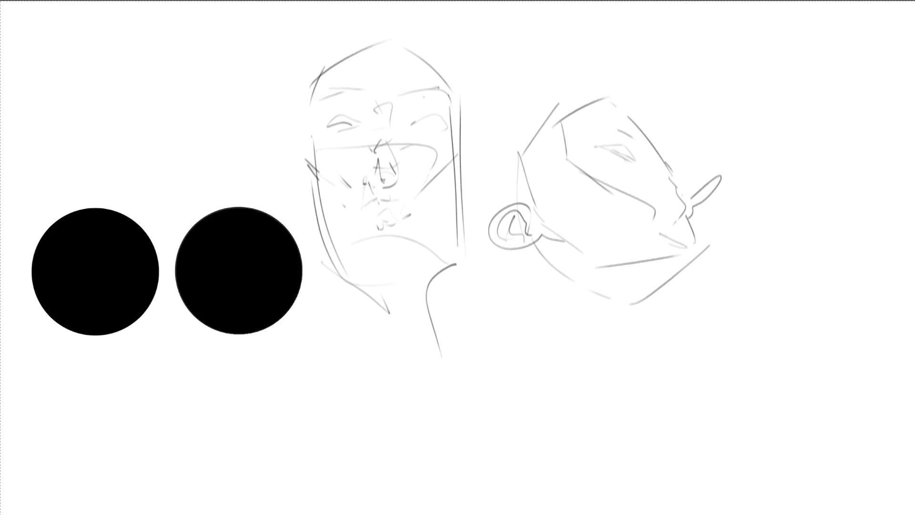
- Erase the discs' centres to leave two bold ring outlines
{"action": "key", "text": "e"}
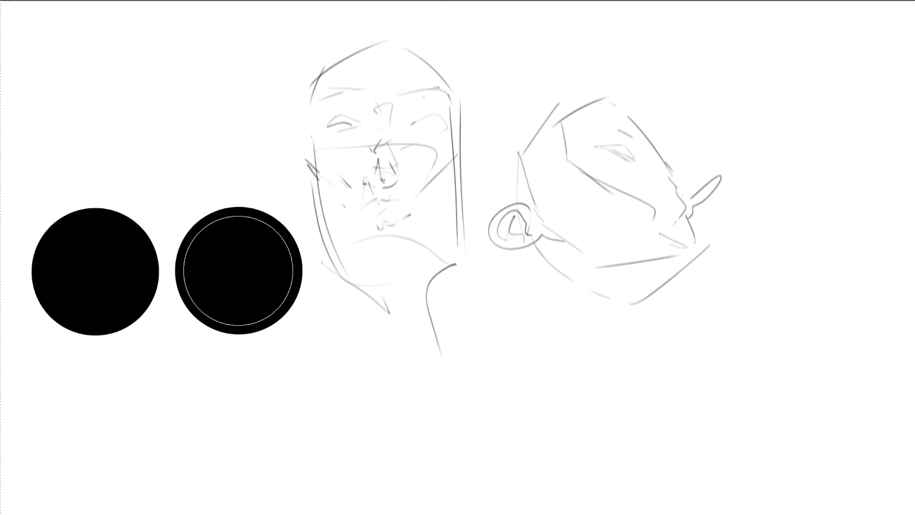
{"action": "left_click", "coordinate": [238, 271]}
{"action": "left_click", "coordinate": [97, 269]}
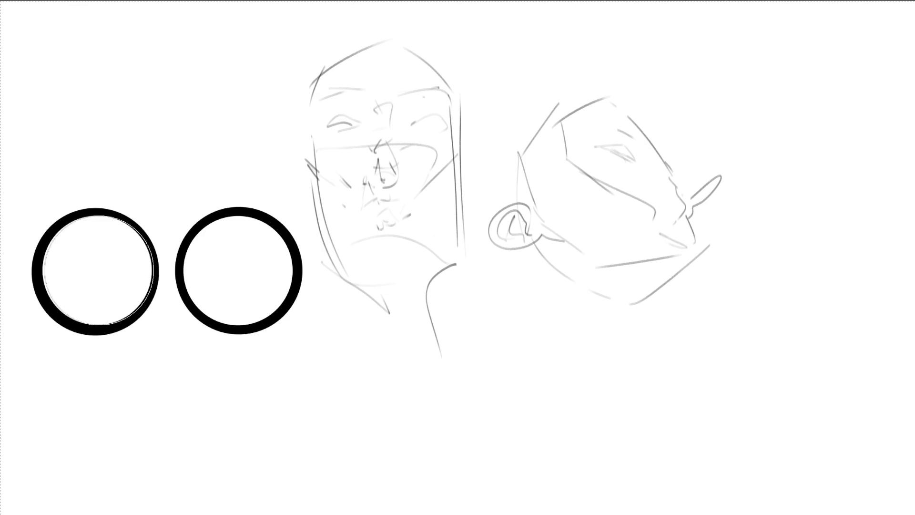
{"action": "mouse_move", "coordinate": [98, 269]}
{"action": "left_mouse_down"}
{"action": "mouse_move", "coordinate": [235, 268]}
{"action": "mouse_move", "coordinate": [237, 277]}
{"action": "mouse_move", "coordinate": [242, 265]}
{"action": "left_mouse_up"}
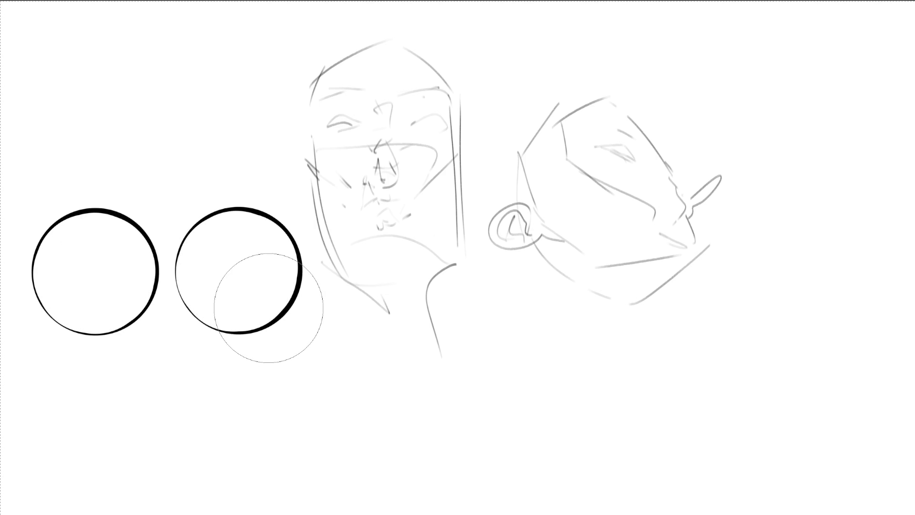
- Draw a curved contour and a small spiral inside the left circle with a small brush
{"action": "key", "text": "p"}
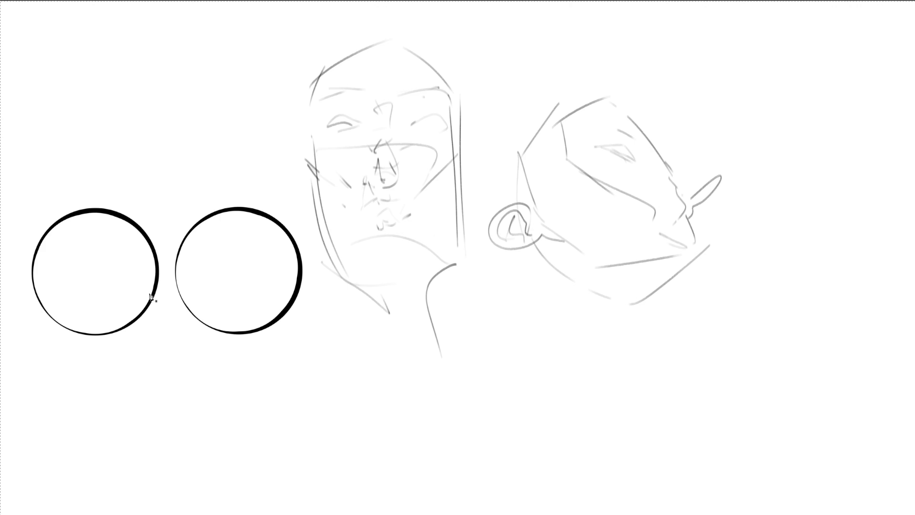
{"action": "key", "text": "e"}
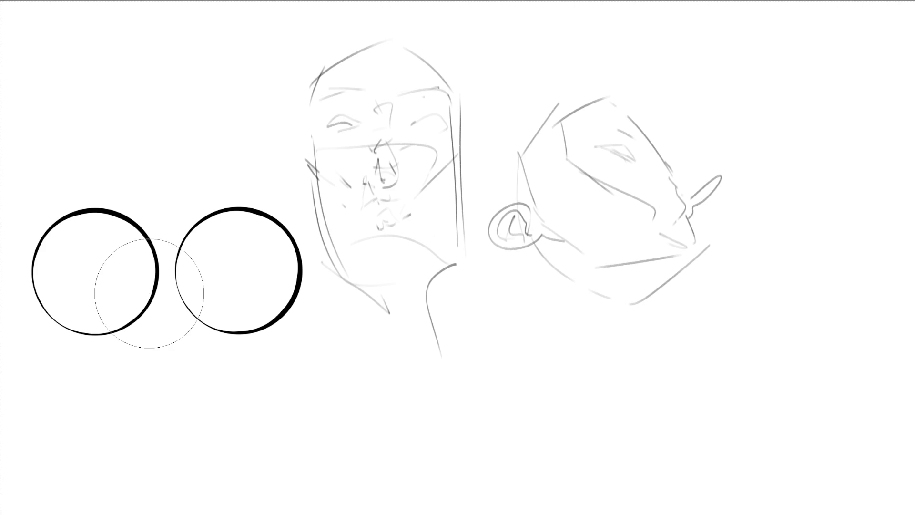
{"action": "key", "text": "e"}
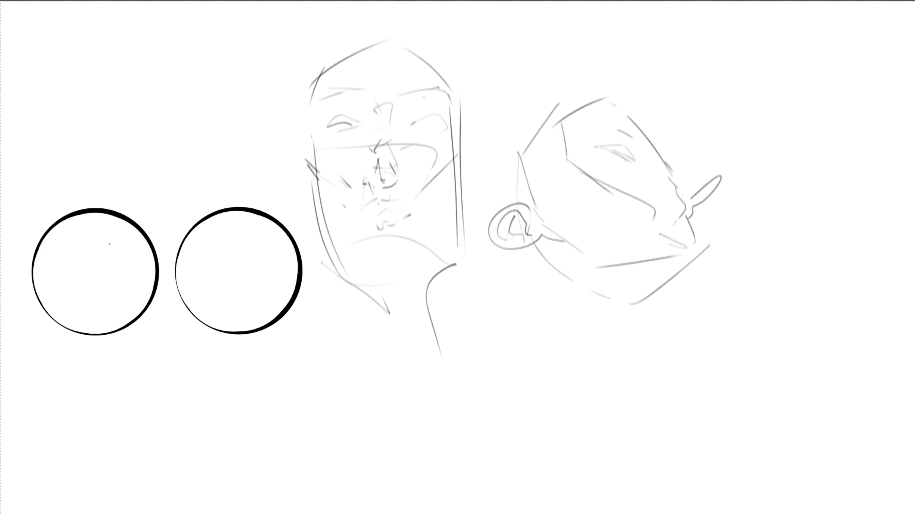
{"action": "mouse_move", "coordinate": [52, 226]}
{"action": "left_mouse_down"}
{"action": "mouse_move", "coordinate": [46, 286]}
{"action": "mouse_move", "coordinate": [78, 297]}
{"action": "mouse_move", "coordinate": [77, 216]}
{"action": "left_mouse_up"}
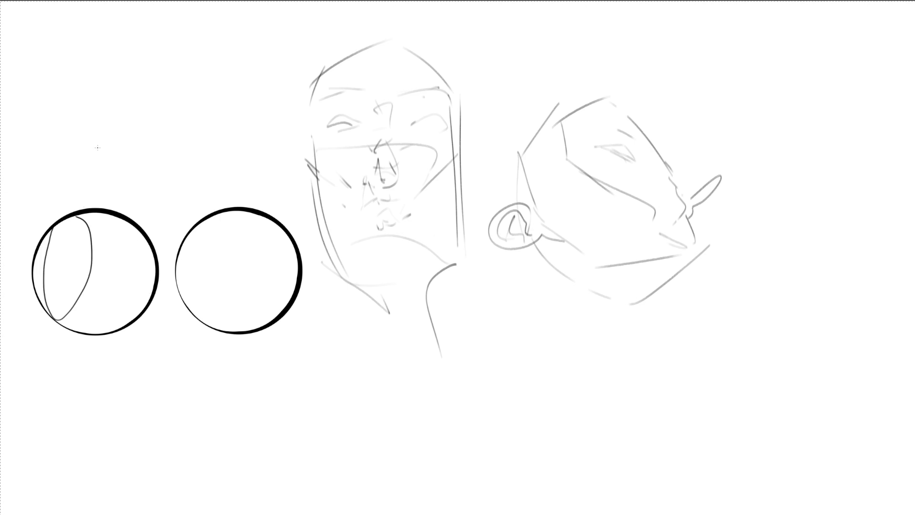
{"action": "key", "text": "ctrl+z"}
{"action": "key", "text": "ctrl+z"}
{"action": "mouse_move", "coordinate": [66, 217]}
{"action": "left_mouse_down"}
{"action": "mouse_move", "coordinate": [73, 269]}
{"action": "mouse_move", "coordinate": [57, 322]}
{"action": "left_mouse_up"}
{"action": "key", "text": "ctrl+z"}
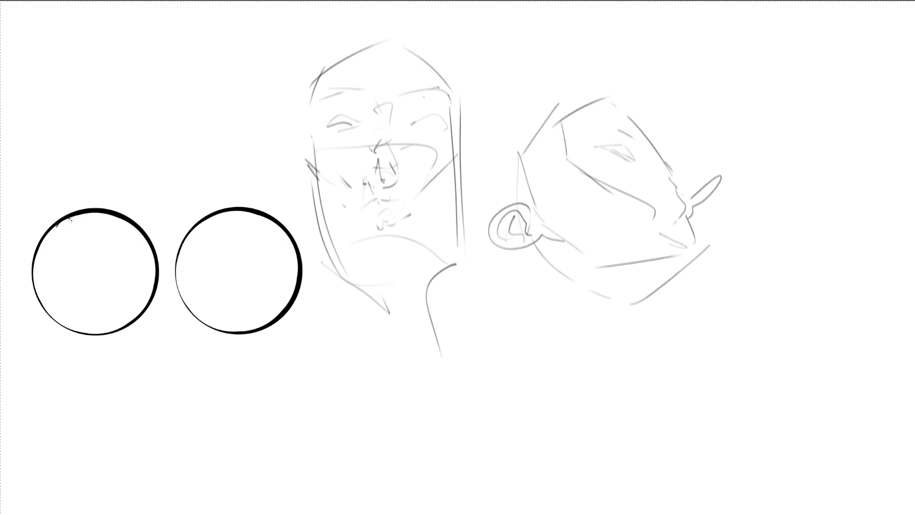
{"action": "left_click_drag", "start_coordinate": [70, 218], "coordinate": [61, 322]}
{"action": "mouse_move", "coordinate": [53, 260]}
{"action": "left_mouse_down"}
{"action": "mouse_move", "coordinate": [58, 233]}
{"action": "mouse_move", "coordinate": [48, 300]}
{"action": "left_mouse_up"}
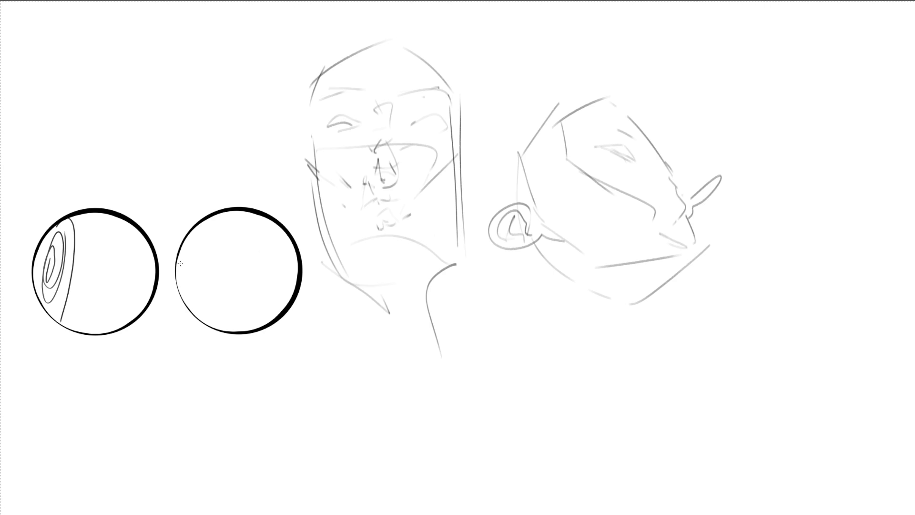
- Draw a gapped spiral in the right circle, ink the front face's eyes, and deselect
{"action": "mouse_move", "coordinate": [184, 258]}
{"action": "left_mouse_down"}
{"action": "mouse_move", "coordinate": [196, 247]}
{"action": "mouse_move", "coordinate": [192, 287]}
{"action": "mouse_move", "coordinate": [173, 242]}
{"action": "mouse_move", "coordinate": [219, 261]}
{"action": "mouse_move", "coordinate": [177, 311]}
{"action": "mouse_move", "coordinate": [202, 217]}
{"action": "mouse_move", "coordinate": [234, 319]}
{"action": "left_mouse_up"}
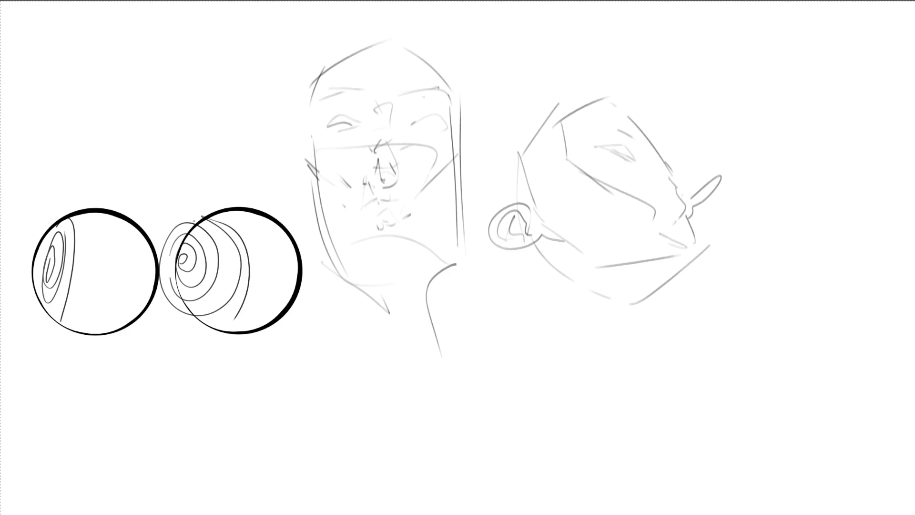
{"action": "mouse_move", "coordinate": [202, 208]}
{"action": "left_mouse_down"}
{"action": "mouse_move", "coordinate": [179, 230]}
{"action": "mouse_move", "coordinate": [167, 293]}
{"action": "mouse_move", "coordinate": [182, 322]}
{"action": "left_mouse_up"}
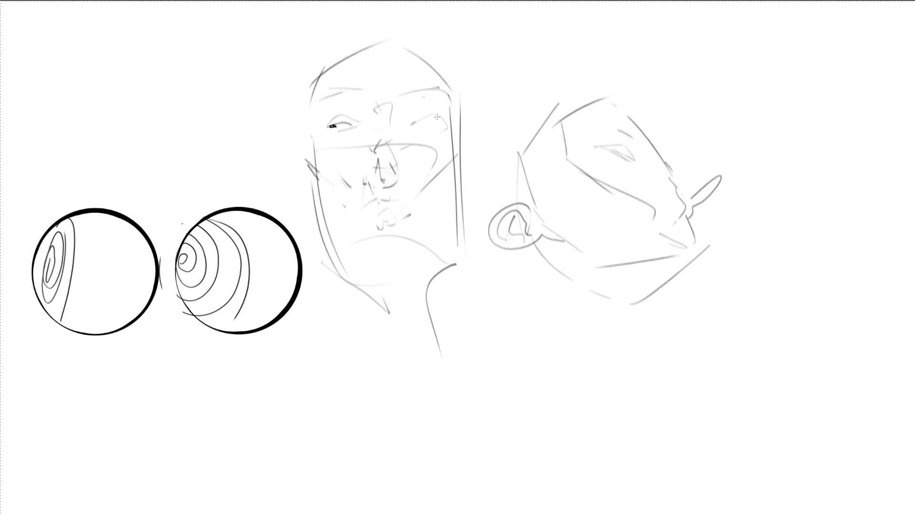
{"action": "left_click_drag", "start_coordinate": [415, 123], "coordinate": [445, 122]}
{"action": "mouse_move", "coordinate": [328, 129]}
{"action": "left_mouse_down"}
{"action": "mouse_move", "coordinate": [353, 124]}
{"action": "mouse_move", "coordinate": [342, 120]}
{"action": "left_mouse_up"}
{"action": "left_click_drag", "start_coordinate": [324, 126], "coordinate": [335, 121]}
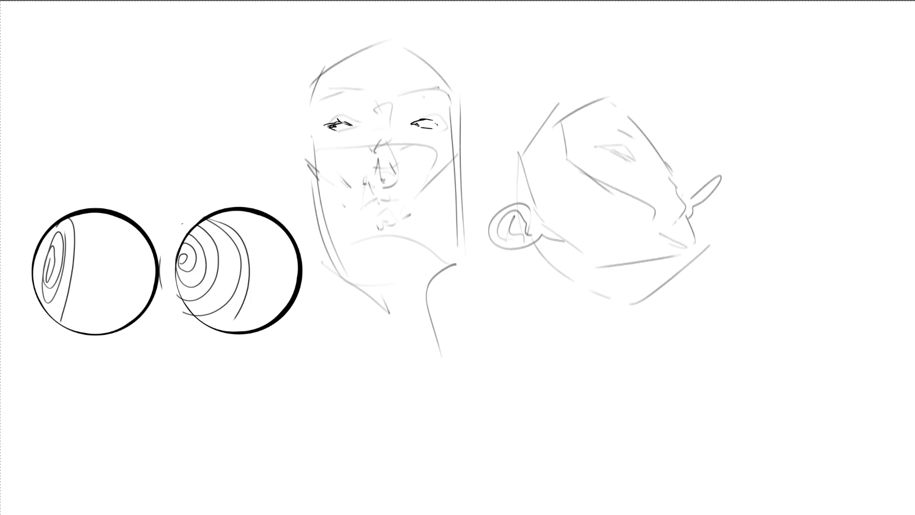
{"action": "key", "text": "ctrl+shift+a"}
- Add a spiral-filled third circle below, an eyelid on the front face, then fade both faces
{"action": "mouse_move", "coordinate": [196, 351]}
{"action": "left_mouse_down"}
{"action": "mouse_move", "coordinate": [146, 457]}
{"action": "mouse_move", "coordinate": [270, 388]}
{"action": "mouse_move", "coordinate": [177, 359]}
{"action": "left_mouse_up"}
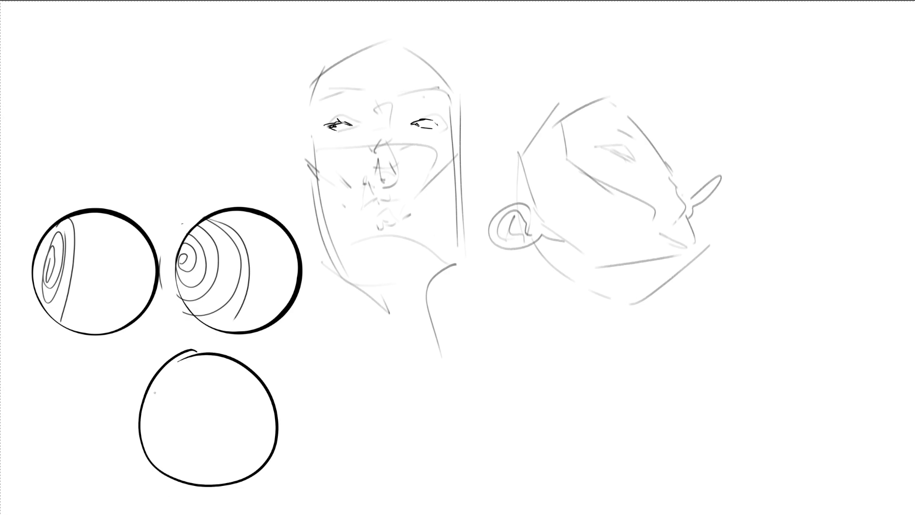
{"action": "mouse_move", "coordinate": [157, 389]}
{"action": "left_mouse_down"}
{"action": "mouse_move", "coordinate": [150, 402]}
{"action": "mouse_move", "coordinate": [185, 462]}
{"action": "left_mouse_up"}
{"action": "mouse_move", "coordinate": [183, 386]}
{"action": "left_mouse_down"}
{"action": "mouse_move", "coordinate": [151, 455]}
{"action": "mouse_move", "coordinate": [201, 424]}
{"action": "mouse_move", "coordinate": [158, 431]}
{"action": "mouse_move", "coordinate": [162, 408]}
{"action": "mouse_move", "coordinate": [167, 441]}
{"action": "mouse_move", "coordinate": [160, 427]}
{"action": "mouse_move", "coordinate": [175, 409]}
{"action": "mouse_move", "coordinate": [184, 431]}
{"action": "mouse_move", "coordinate": [187, 415]}
{"action": "mouse_move", "coordinate": [152, 398]}
{"action": "mouse_move", "coordinate": [165, 458]}
{"action": "left_mouse_up"}
{"action": "mouse_move", "coordinate": [150, 403]}
{"action": "left_mouse_down"}
{"action": "mouse_move", "coordinate": [191, 410]}
{"action": "mouse_move", "coordinate": [181, 462]}
{"action": "left_mouse_up"}
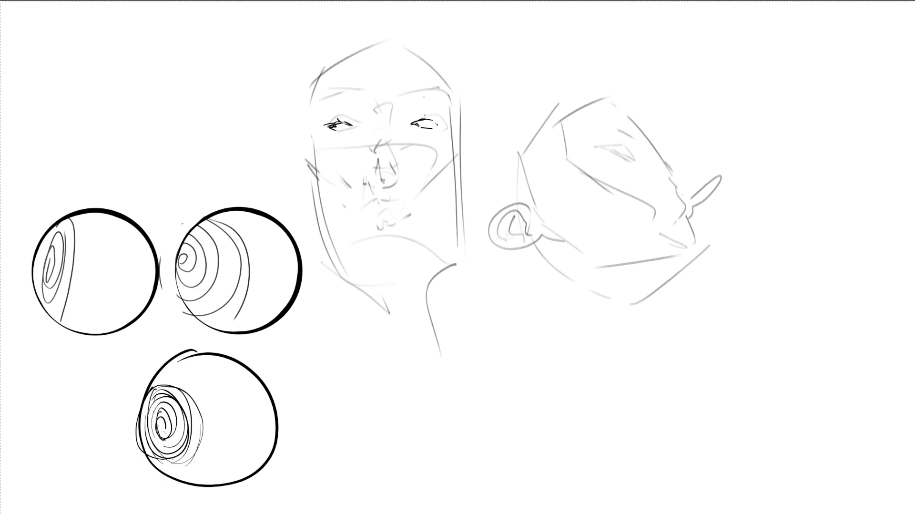
{"action": "left_click_drag", "start_coordinate": [413, 122], "coordinate": [433, 120]}
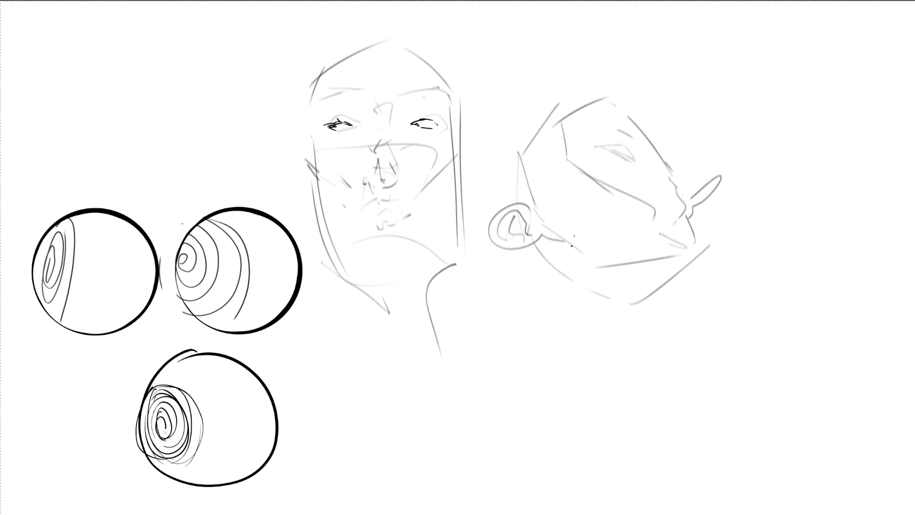
{"action": "mouse_move", "coordinate": [328, 243]}
{"action": "left_mouse_down"}
{"action": "mouse_move", "coordinate": [453, 375]}
{"action": "mouse_move", "coordinate": [423, 92]}
{"action": "mouse_move", "coordinate": [353, 68]}
{"action": "mouse_move", "coordinate": [443, 286]}
{"action": "mouse_move", "coordinate": [388, 62]}
{"action": "mouse_move", "coordinate": [315, 92]}
{"action": "mouse_move", "coordinate": [500, 151]}
{"action": "mouse_move", "coordinate": [832, 194]}
{"action": "mouse_move", "coordinate": [548, 296]}
{"action": "mouse_move", "coordinate": [568, 103]}
{"action": "mouse_move", "coordinate": [600, 266]}
{"action": "left_mouse_up"}
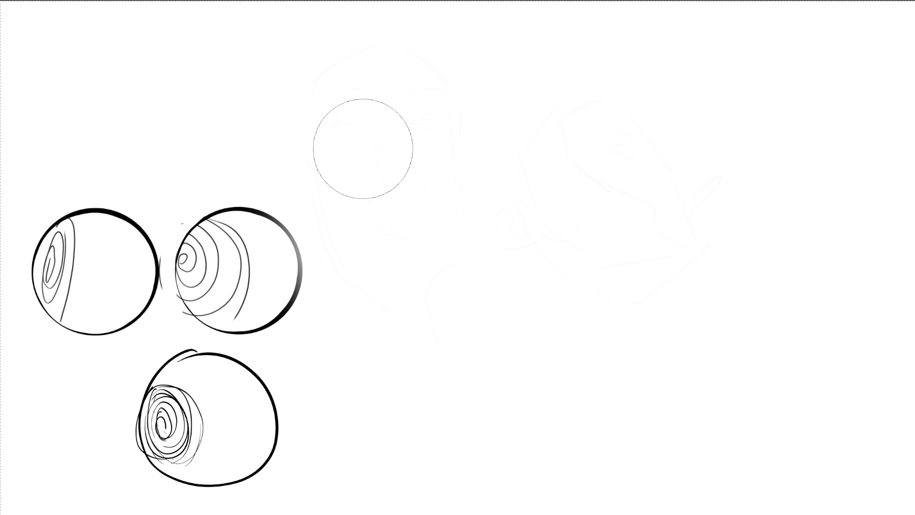
- Sketch the standing girl's head, hair, jaw and ear over the faded faces
{"action": "key", "text": "e"}
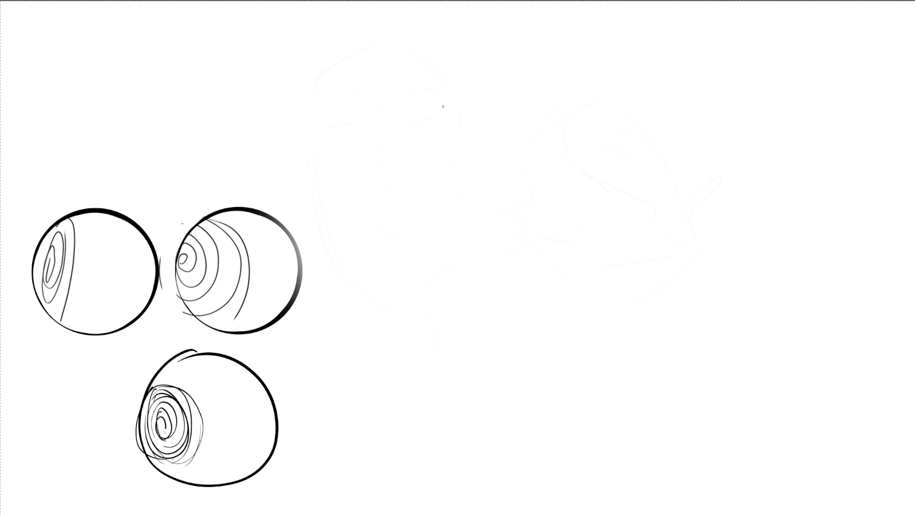
{"action": "mouse_move", "coordinate": [454, 87]}
{"action": "left_mouse_down"}
{"action": "mouse_move", "coordinate": [450, 121]}
{"action": "mouse_move", "coordinate": [497, 90]}
{"action": "left_mouse_up"}
{"action": "mouse_move", "coordinate": [466, 53]}
{"action": "left_mouse_down"}
{"action": "mouse_move", "coordinate": [423, 110]}
{"action": "mouse_move", "coordinate": [419, 159]}
{"action": "left_mouse_up"}
{"action": "mouse_move", "coordinate": [468, 62]}
{"action": "left_mouse_down"}
{"action": "mouse_move", "coordinate": [450, 107]}
{"action": "mouse_move", "coordinate": [445, 185]}
{"action": "left_mouse_up"}
{"action": "mouse_move", "coordinate": [480, 62]}
{"action": "left_mouse_down"}
{"action": "mouse_move", "coordinate": [428, 153]}
{"action": "mouse_move", "coordinate": [506, 152]}
{"action": "left_mouse_up"}
{"action": "left_click_drag", "start_coordinate": [453, 173], "coordinate": [489, 176]}
{"action": "left_click_drag", "start_coordinate": [503, 126], "coordinate": [507, 160]}
{"action": "left_click_drag", "start_coordinate": [499, 57], "coordinate": [520, 162]}
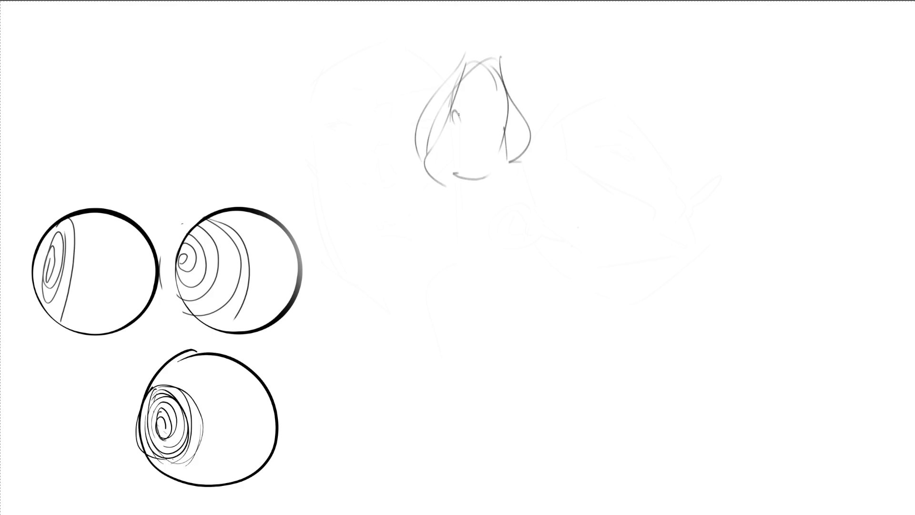
{"action": "left_click_drag", "start_coordinate": [484, 119], "coordinate": [499, 117]}
{"action": "left_click_drag", "start_coordinate": [456, 98], "coordinate": [464, 89]}
{"action": "mouse_move", "coordinate": [449, 128]}
{"action": "left_mouse_down"}
{"action": "mouse_move", "coordinate": [500, 151]}
{"action": "mouse_move", "coordinate": [484, 182]}
{"action": "mouse_move", "coordinate": [499, 177]}
{"action": "left_mouse_up"}
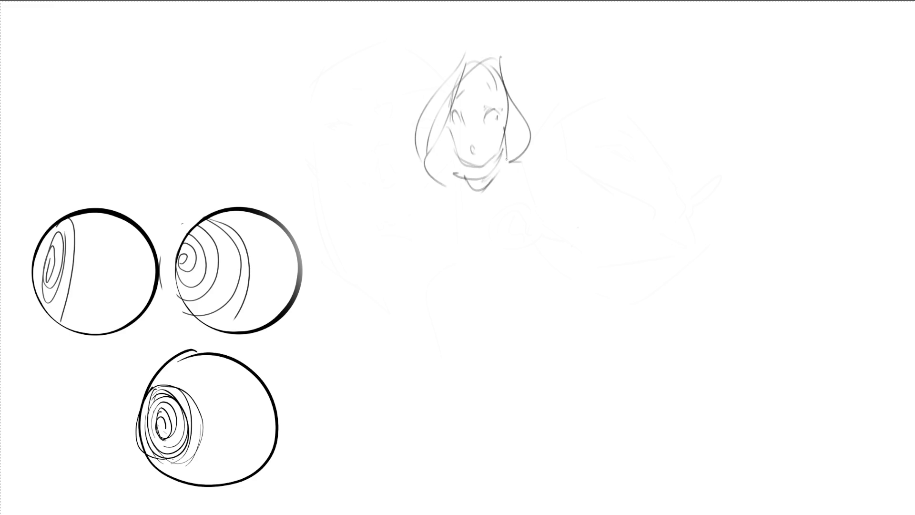
{"action": "left_click_drag", "start_coordinate": [512, 119], "coordinate": [509, 143]}
{"action": "mouse_move", "coordinate": [499, 54]}
{"action": "left_mouse_down"}
{"action": "mouse_move", "coordinate": [521, 155]}
{"action": "mouse_move", "coordinate": [496, 192]}
{"action": "mouse_move", "coordinate": [478, 198]}
{"action": "left_mouse_up"}
- Draw her neck, shoulders, chest, arm and torso contours
{"action": "mouse_move", "coordinate": [478, 196]}
{"action": "left_mouse_down"}
{"action": "mouse_move", "coordinate": [460, 226]}
{"action": "mouse_move", "coordinate": [473, 263]}
{"action": "mouse_move", "coordinate": [499, 288]}
{"action": "left_mouse_up"}
{"action": "left_click_drag", "start_coordinate": [470, 310], "coordinate": [491, 261]}
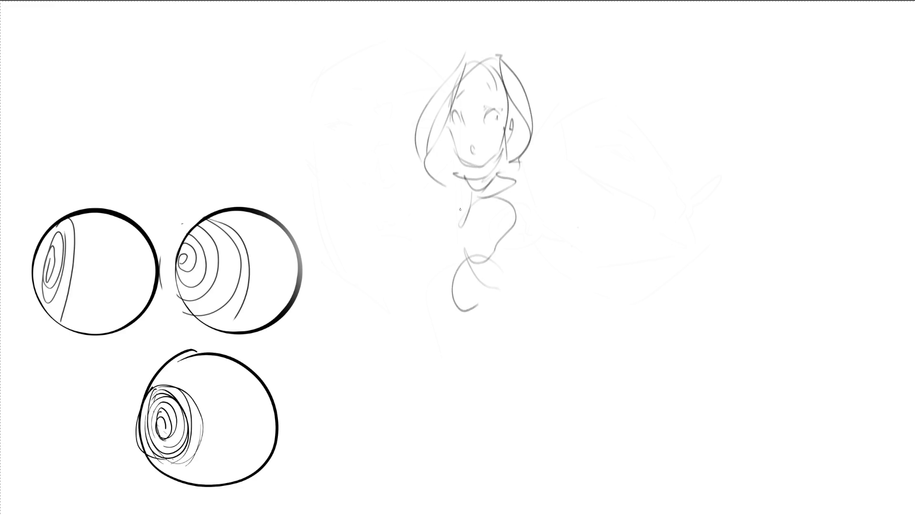
{"action": "mouse_move", "coordinate": [459, 192]}
{"action": "left_mouse_down"}
{"action": "mouse_move", "coordinate": [461, 244]}
{"action": "mouse_move", "coordinate": [514, 202]}
{"action": "left_mouse_up"}
{"action": "mouse_move", "coordinate": [543, 174]}
{"action": "left_mouse_down"}
{"action": "mouse_move", "coordinate": [529, 238]}
{"action": "mouse_move", "coordinate": [498, 267]}
{"action": "left_mouse_up"}
{"action": "mouse_move", "coordinate": [457, 297]}
{"action": "left_mouse_down"}
{"action": "mouse_move", "coordinate": [496, 286]}
{"action": "mouse_move", "coordinate": [488, 331]}
{"action": "left_mouse_up"}
{"action": "mouse_move", "coordinate": [527, 252]}
{"action": "left_mouse_down"}
{"action": "mouse_move", "coordinate": [515, 295]}
{"action": "mouse_move", "coordinate": [459, 324]}
{"action": "left_mouse_up"}
{"action": "left_click_drag", "start_coordinate": [479, 346], "coordinate": [494, 358]}
- Block in her hips and legs down the page, then deselect
{"action": "left_click_drag", "start_coordinate": [463, 193], "coordinate": [404, 314]}
{"action": "mouse_move", "coordinate": [429, 328]}
{"action": "left_mouse_down"}
{"action": "mouse_move", "coordinate": [455, 364]}
{"action": "mouse_move", "coordinate": [443, 370]}
{"action": "left_mouse_up"}
{"action": "left_click_drag", "start_coordinate": [506, 310], "coordinate": [519, 381]}
{"action": "mouse_move", "coordinate": [510, 243]}
{"action": "left_mouse_down"}
{"action": "mouse_move", "coordinate": [529, 342]}
{"action": "mouse_move", "coordinate": [525, 402]}
{"action": "left_mouse_up"}
{"action": "left_click_drag", "start_coordinate": [459, 417], "coordinate": [526, 454]}
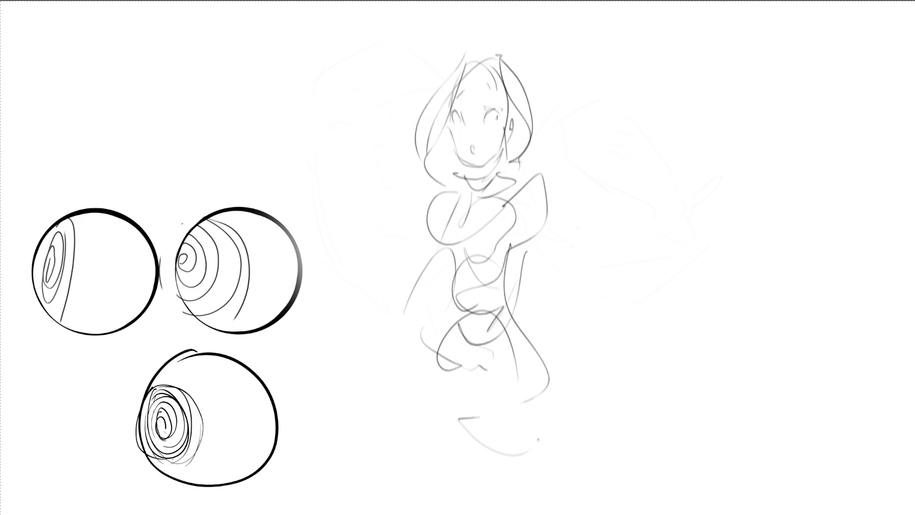
{"action": "left_click_drag", "start_coordinate": [542, 422], "coordinate": [522, 481]}
{"action": "left_click_drag", "start_coordinate": [435, 368], "coordinate": [460, 458]}
{"action": "left_click_drag", "start_coordinate": [524, 378], "coordinate": [524, 418]}
{"action": "left_click_drag", "start_coordinate": [515, 349], "coordinate": [587, 459]}
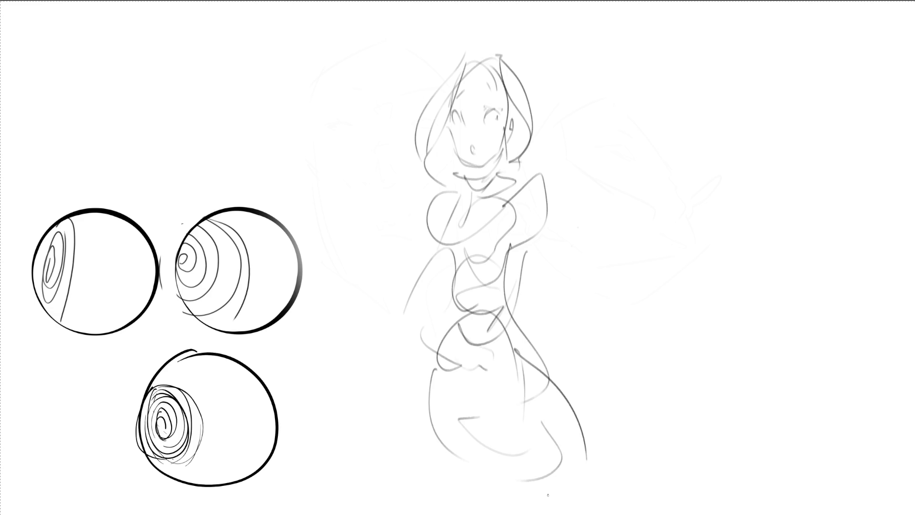
{"action": "key", "text": "ctrl+d"}
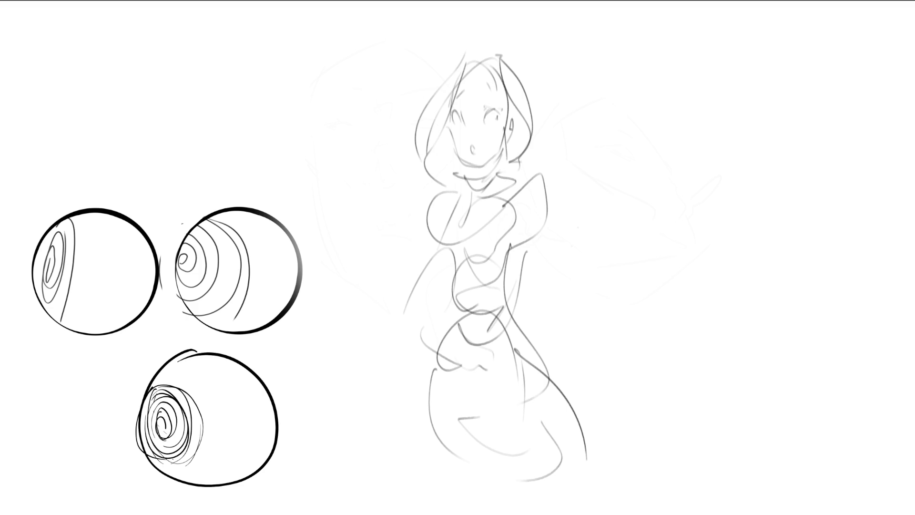
- Sketch the second girl's oval face at upper right with an eye, smiling mouth, ear and hair
{"action": "left_click_drag", "start_coordinate": [641, 64], "coordinate": [639, 143]}
{"action": "mouse_move", "coordinate": [677, 60]}
{"action": "left_mouse_down"}
{"action": "mouse_move", "coordinate": [646, 93]}
{"action": "mouse_move", "coordinate": [700, 134]}
{"action": "mouse_move", "coordinate": [665, 155]}
{"action": "left_mouse_up"}
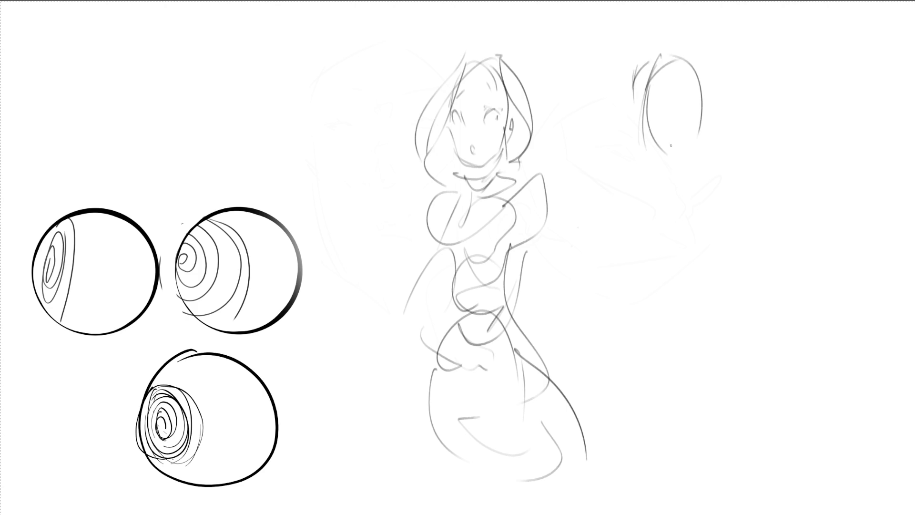
{"action": "left_click_drag", "start_coordinate": [657, 124], "coordinate": [688, 149]}
{"action": "left_click_drag", "start_coordinate": [658, 108], "coordinate": [671, 110]}
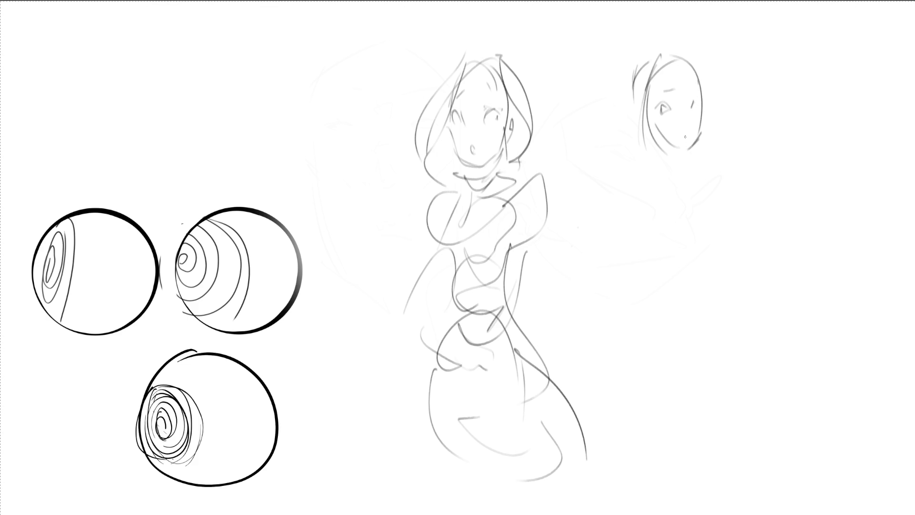
{"action": "left_click_drag", "start_coordinate": [678, 138], "coordinate": [693, 133]}
{"action": "mouse_move", "coordinate": [637, 111]}
{"action": "left_mouse_down"}
{"action": "mouse_move", "coordinate": [626, 118]}
{"action": "mouse_move", "coordinate": [636, 128]}
{"action": "left_mouse_up"}
{"action": "mouse_move", "coordinate": [662, 55]}
{"action": "left_mouse_down"}
{"action": "mouse_move", "coordinate": [638, 171]}
{"action": "mouse_move", "coordinate": [689, 145]}
{"action": "mouse_move", "coordinate": [679, 174]}
{"action": "left_mouse_up"}
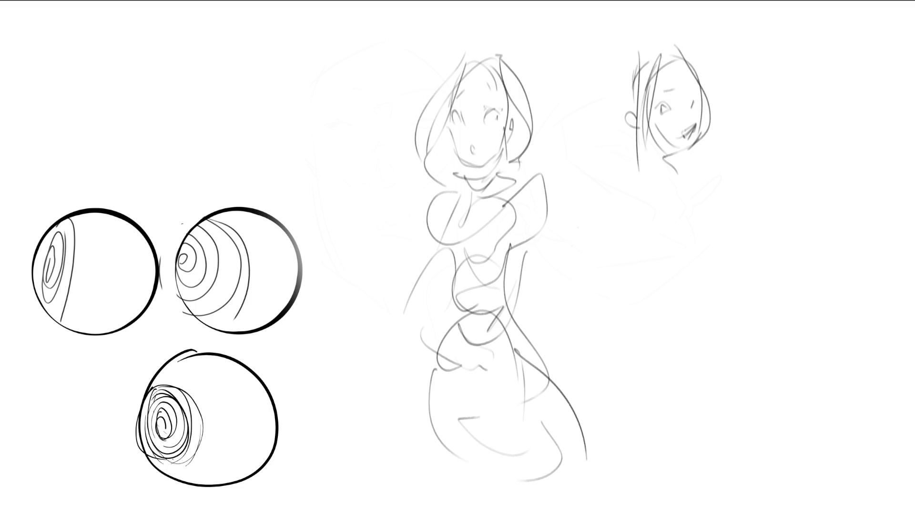
- Draw her neck, torso and raised arm gripping an upright sword
{"action": "mouse_move", "coordinate": [649, 144]}
{"action": "left_mouse_down"}
{"action": "mouse_move", "coordinate": [666, 158]}
{"action": "mouse_move", "coordinate": [699, 141]}
{"action": "mouse_move", "coordinate": [689, 228]}
{"action": "mouse_move", "coordinate": [662, 284]}
{"action": "mouse_move", "coordinate": [684, 263]}
{"action": "left_mouse_up"}
{"action": "mouse_move", "coordinate": [699, 239]}
{"action": "left_mouse_down"}
{"action": "mouse_move", "coordinate": [718, 172]}
{"action": "mouse_move", "coordinate": [729, 248]}
{"action": "mouse_move", "coordinate": [704, 227]}
{"action": "left_mouse_up"}
{"action": "left_click_drag", "start_coordinate": [746, 134], "coordinate": [731, 242]}
{"action": "mouse_move", "coordinate": [741, 137]}
{"action": "left_mouse_down"}
{"action": "mouse_move", "coordinate": [744, 51]}
{"action": "mouse_move", "coordinate": [743, 114]}
{"action": "mouse_move", "coordinate": [730, 126]}
{"action": "left_mouse_up"}
{"action": "mouse_move", "coordinate": [753, 49]}
{"action": "left_mouse_down"}
{"action": "mouse_move", "coordinate": [739, 130]}
{"action": "mouse_move", "coordinate": [721, 124]}
{"action": "mouse_move", "coordinate": [758, 138]}
{"action": "mouse_move", "coordinate": [735, 143]}
{"action": "mouse_move", "coordinate": [755, 149]}
{"action": "mouse_move", "coordinate": [756, 136]}
{"action": "mouse_move", "coordinate": [727, 148]}
{"action": "mouse_move", "coordinate": [750, 183]}
{"action": "mouse_move", "coordinate": [729, 256]}
{"action": "left_mouse_up"}
{"action": "left_click_drag", "start_coordinate": [757, 228], "coordinate": [745, 255]}
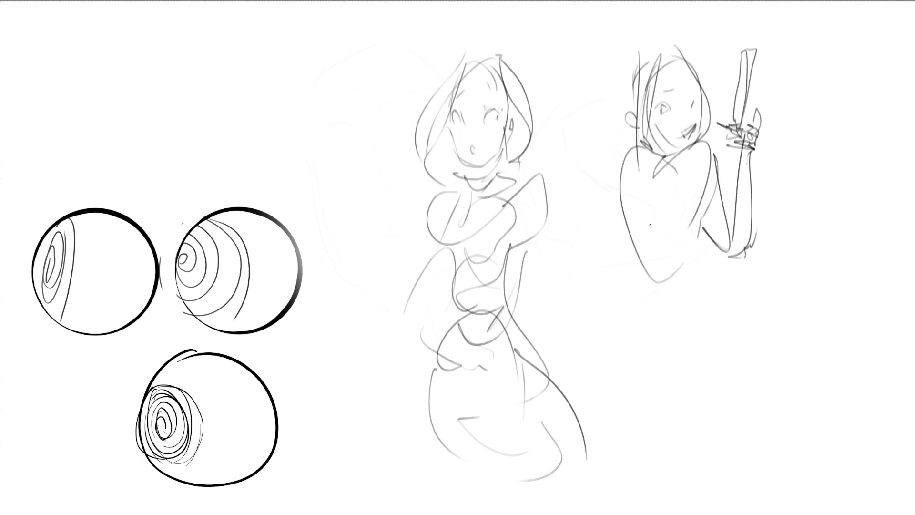
{"action": "mouse_move", "coordinate": [649, 162]}
{"action": "left_mouse_down"}
{"action": "mouse_move", "coordinate": [655, 279]}
{"action": "mouse_move", "coordinate": [608, 360]}
{"action": "mouse_move", "coordinate": [762, 309]}
{"action": "mouse_move", "coordinate": [728, 287]}
{"action": "left_mouse_up"}
- Seat her hips on a round mushroom-shaped stool with two dark stem lines
{"action": "mouse_move", "coordinate": [619, 379]}
{"action": "left_mouse_down"}
{"action": "mouse_move", "coordinate": [714, 355]}
{"action": "mouse_move", "coordinate": [732, 382]}
{"action": "left_mouse_up"}
{"action": "mouse_move", "coordinate": [732, 379]}
{"action": "left_mouse_down"}
{"action": "mouse_move", "coordinate": [668, 334]}
{"action": "mouse_move", "coordinate": [627, 382]}
{"action": "left_mouse_up"}
{"action": "mouse_move", "coordinate": [651, 383]}
{"action": "left_mouse_down"}
{"action": "mouse_move", "coordinate": [755, 381]}
{"action": "mouse_move", "coordinate": [593, 376]}
{"action": "mouse_move", "coordinate": [638, 424]}
{"action": "mouse_move", "coordinate": [763, 358]}
{"action": "mouse_move", "coordinate": [743, 357]}
{"action": "left_mouse_up"}
{"action": "mouse_move", "coordinate": [591, 384]}
{"action": "left_mouse_down"}
{"action": "mouse_move", "coordinate": [584, 393]}
{"action": "mouse_move", "coordinate": [682, 405]}
{"action": "mouse_move", "coordinate": [788, 381]}
{"action": "mouse_move", "coordinate": [609, 368]}
{"action": "left_mouse_up"}
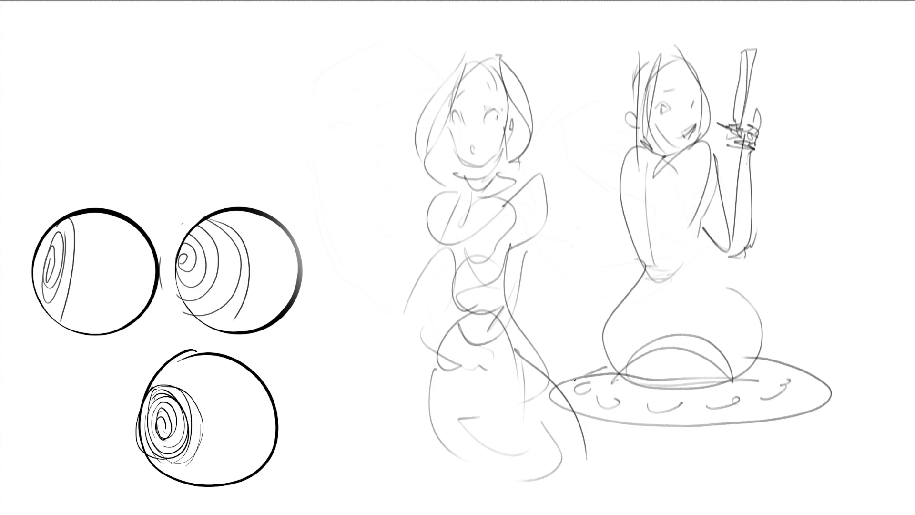
{"action": "mouse_move", "coordinate": [553, 389]}
{"action": "left_mouse_down"}
{"action": "mouse_move", "coordinate": [686, 423]}
{"action": "mouse_move", "coordinate": [789, 405]}
{"action": "left_mouse_up"}
{"action": "left_click_drag", "start_coordinate": [657, 433], "coordinate": [675, 514]}
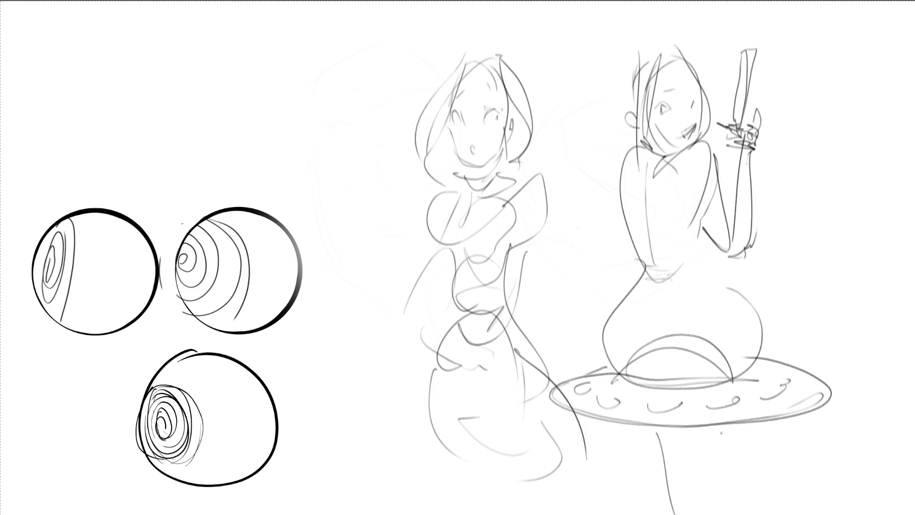
{"action": "left_click_drag", "start_coordinate": [724, 428], "coordinate": [735, 514]}
{"action": "left_click_drag", "start_coordinate": [654, 428], "coordinate": [677, 514]}
{"action": "left_click_drag", "start_coordinate": [729, 432], "coordinate": [739, 514]}
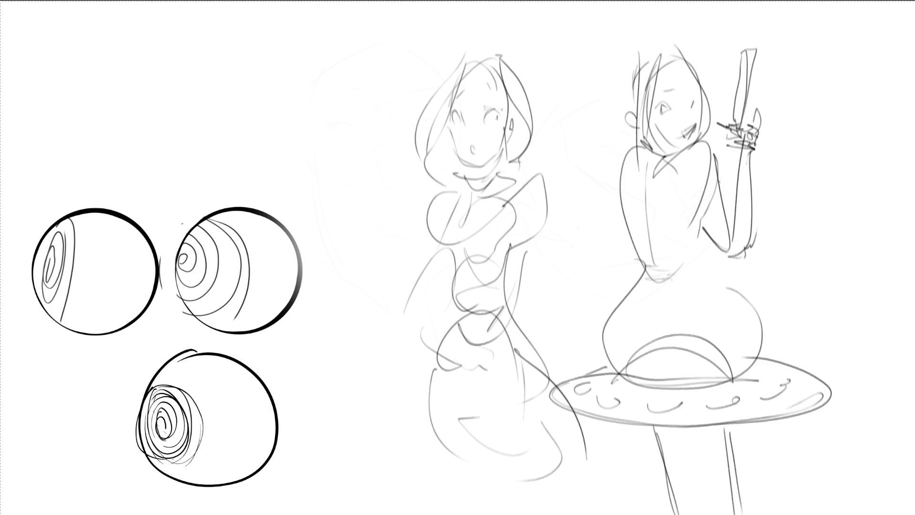
- Refine the arm and hip contours and add a chair back and legs
{"action": "mouse_move", "coordinate": [721, 181]}
{"action": "left_mouse_down"}
{"action": "mouse_move", "coordinate": [727, 211]}
{"action": "mouse_move", "coordinate": [709, 254]}
{"action": "left_mouse_up"}
{"action": "mouse_move", "coordinate": [736, 288]}
{"action": "left_mouse_down"}
{"action": "mouse_move", "coordinate": [768, 286]}
{"action": "mouse_move", "coordinate": [757, 367]}
{"action": "left_mouse_up"}
{"action": "left_click_drag", "start_coordinate": [798, 298], "coordinate": [797, 363]}
{"action": "left_click_drag", "start_coordinate": [773, 428], "coordinate": [785, 493]}
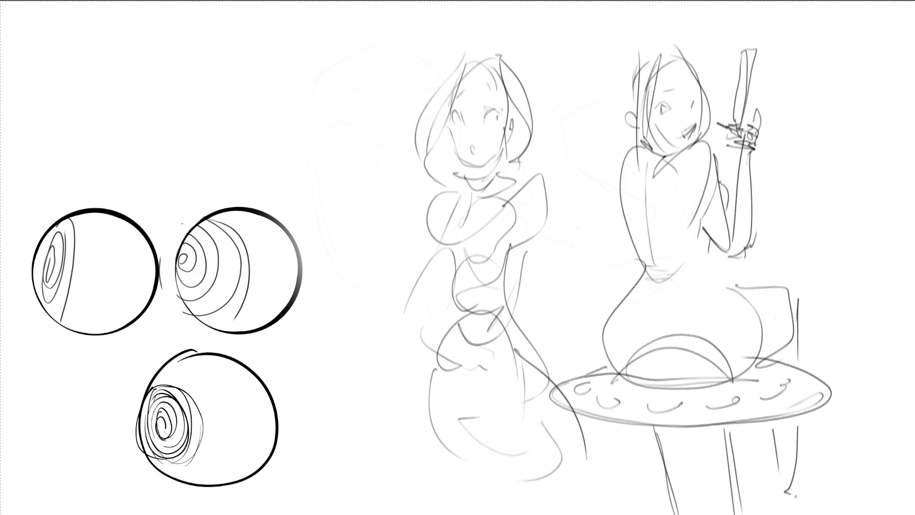
{"action": "left_click_drag", "start_coordinate": [634, 425], "coordinate": [647, 484]}
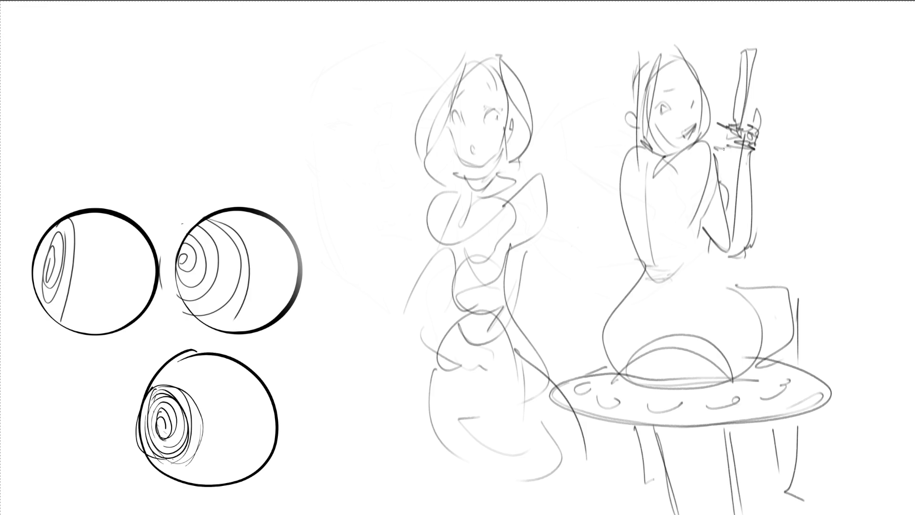
- Add a line from her hand, a small hilt, and a blade angled down-right
{"action": "left_click_drag", "start_coordinate": [717, 166], "coordinate": [792, 134]}
{"action": "mouse_move", "coordinate": [789, 122]}
{"action": "left_mouse_down"}
{"action": "mouse_move", "coordinate": [808, 144]}
{"action": "mouse_move", "coordinate": [817, 139]}
{"action": "mouse_move", "coordinate": [791, 93]}
{"action": "left_mouse_up"}
{"action": "mouse_move", "coordinate": [838, 135]}
{"action": "left_mouse_down"}
{"action": "mouse_move", "coordinate": [820, 148]}
{"action": "mouse_move", "coordinate": [836, 137]}
{"action": "mouse_move", "coordinate": [841, 200]}
{"action": "mouse_move", "coordinate": [877, 233]}
{"action": "mouse_move", "coordinate": [843, 176]}
{"action": "mouse_move", "coordinate": [877, 235]}
{"action": "left_mouse_up"}
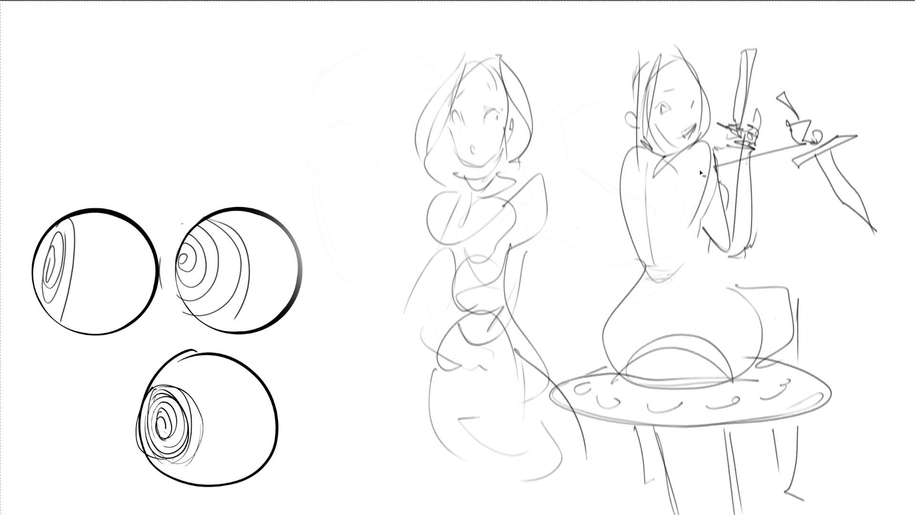
- Transform the whole drawing about 20 px to the right and deselect
{"action": "key", "text": "ctrl+t"}
{"action": "left_click_drag", "start_coordinate": [460, 2], "coordinate": [469, 2]}
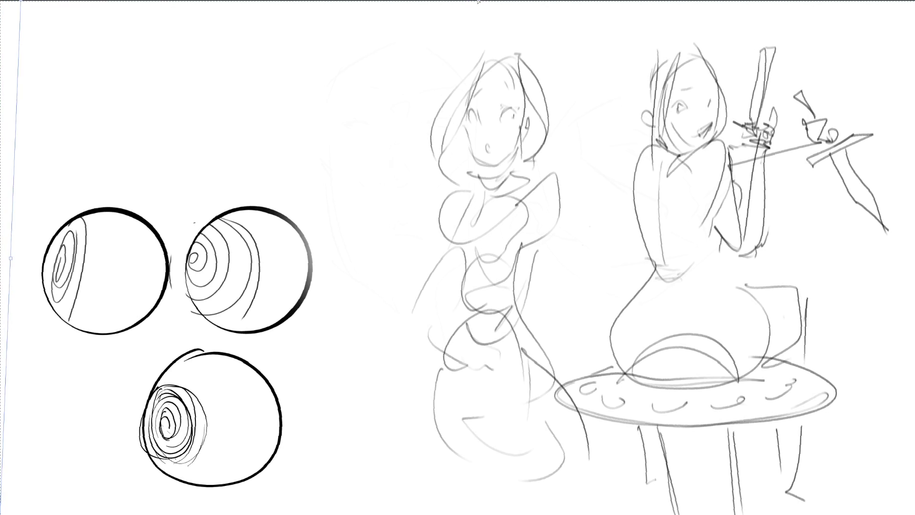
{"action": "key", "text": "Return"}
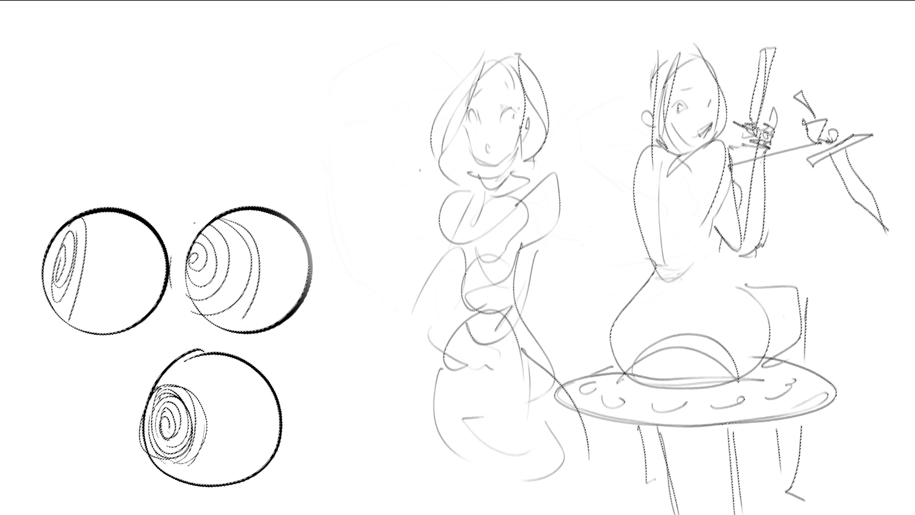
{"action": "key", "text": "ctrl+d"}
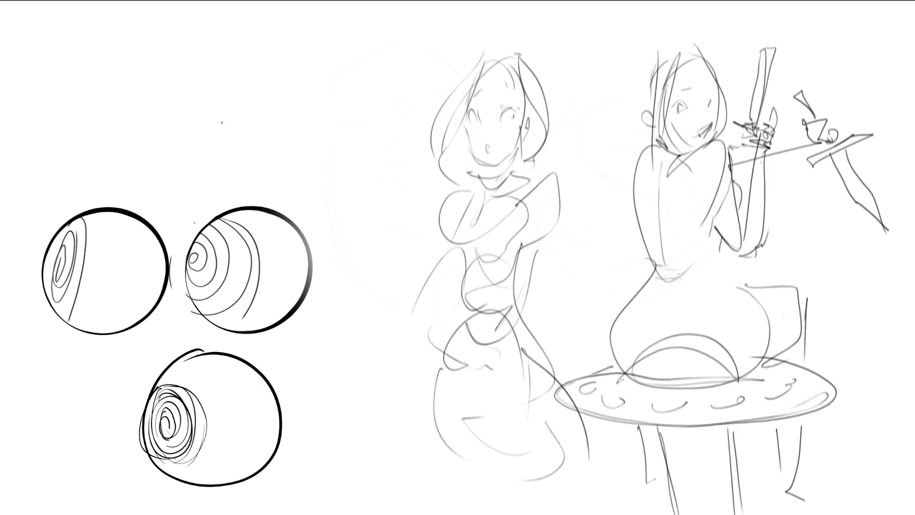
- Sketch a wide ellipse with an inner ring and a dome arc at upper left
{"action": "mouse_move", "coordinate": [233, 135]}
{"action": "left_mouse_down"}
{"action": "mouse_move", "coordinate": [381, 22]}
{"action": "mouse_move", "coordinate": [400, 74]}
{"action": "mouse_move", "coordinate": [266, 136]}
{"action": "mouse_move", "coordinate": [400, 78]}
{"action": "left_mouse_up"}
{"action": "mouse_move", "coordinate": [274, 100]}
{"action": "left_mouse_down"}
{"action": "mouse_move", "coordinate": [334, 76]}
{"action": "mouse_move", "coordinate": [289, 104]}
{"action": "mouse_move", "coordinate": [266, 94]}
{"action": "left_mouse_up"}
{"action": "mouse_move", "coordinate": [297, 68]}
{"action": "left_mouse_down"}
{"action": "mouse_move", "coordinate": [293, 75]}
{"action": "mouse_move", "coordinate": [332, 71]}
{"action": "left_mouse_up"}
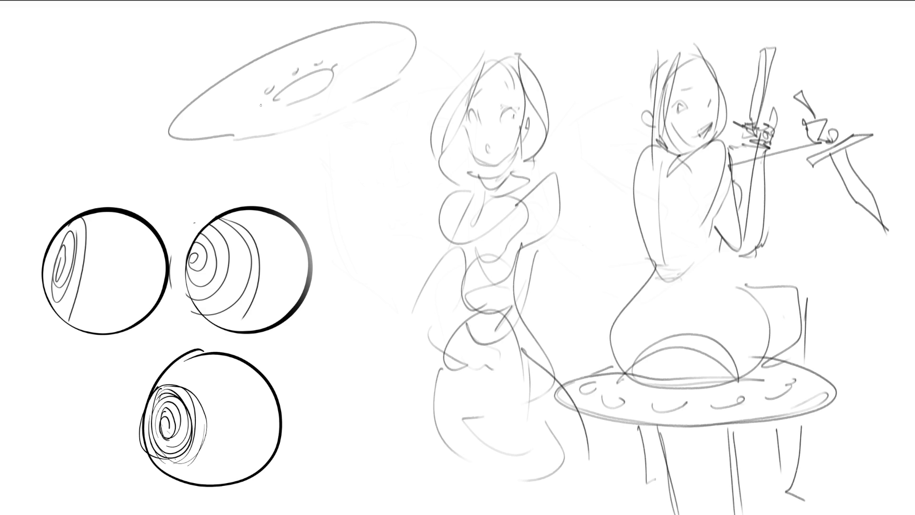
{"action": "left_click_drag", "start_coordinate": [261, 104], "coordinate": [270, 106]}
{"action": "left_click_drag", "start_coordinate": [340, 81], "coordinate": [341, 86]}
{"action": "mouse_move", "coordinate": [174, 116]}
{"action": "left_mouse_down"}
{"action": "mouse_move", "coordinate": [259, 54]}
{"action": "mouse_move", "coordinate": [394, 21]}
{"action": "left_mouse_up"}
{"action": "left_click_drag", "start_coordinate": [246, 59], "coordinate": [306, 29]}
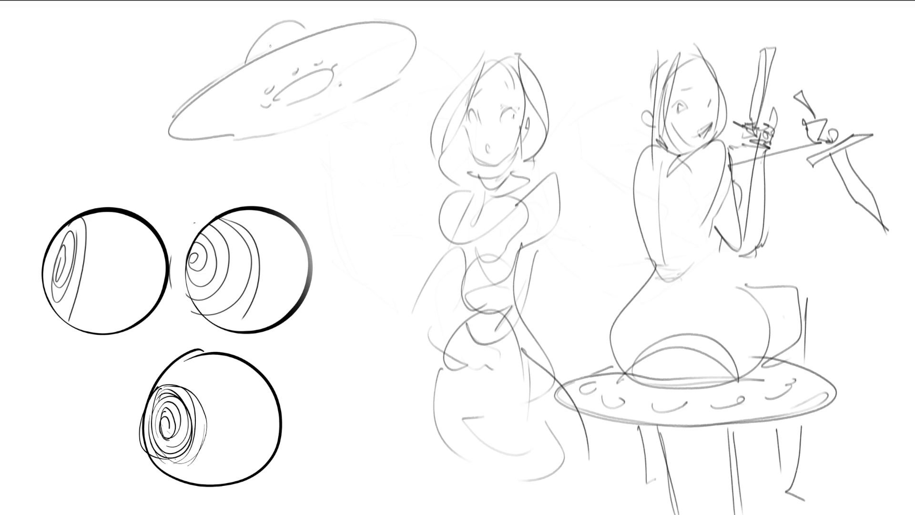
{"action": "left_click_drag", "start_coordinate": [246, 64], "coordinate": [312, 32]}
- Fade the middle girl and spheres, then start a new head with eye, jaw and neck
{"action": "mouse_move", "coordinate": [477, 158]}
{"action": "left_mouse_down"}
{"action": "mouse_move", "coordinate": [491, 205]}
{"action": "mouse_move", "coordinate": [147, 164]}
{"action": "mouse_move", "coordinate": [310, 310]}
{"action": "mouse_move", "coordinate": [248, 425]}
{"action": "mouse_move", "coordinate": [482, 44]}
{"action": "mouse_move", "coordinate": [441, 367]}
{"action": "mouse_move", "coordinate": [483, 484]}
{"action": "mouse_move", "coordinate": [504, 92]}
{"action": "mouse_move", "coordinate": [552, 262]}
{"action": "mouse_move", "coordinate": [118, 367]}
{"action": "mouse_move", "coordinate": [455, 444]}
{"action": "mouse_move", "coordinate": [106, 271]}
{"action": "mouse_move", "coordinate": [337, 445]}
{"action": "left_mouse_up"}
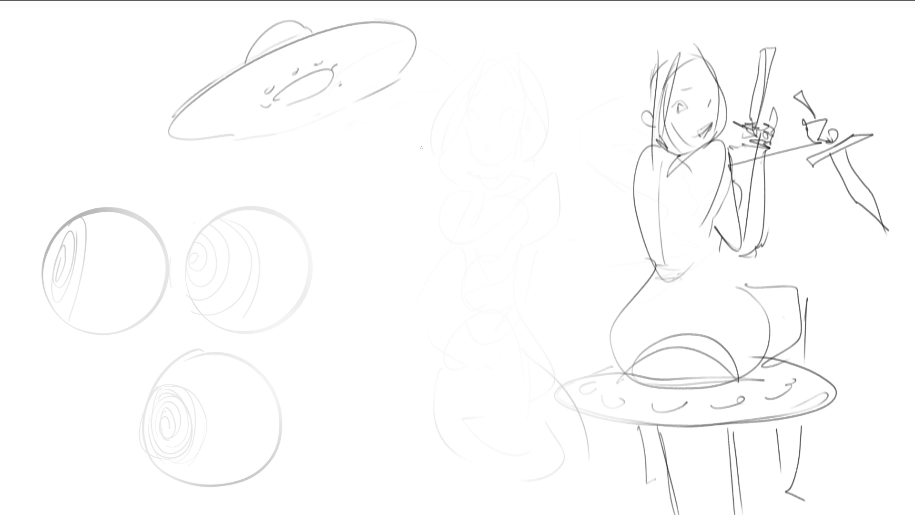
{"action": "mouse_move", "coordinate": [426, 156]}
{"action": "left_mouse_down"}
{"action": "mouse_move", "coordinate": [449, 117]}
{"action": "mouse_move", "coordinate": [479, 177]}
{"action": "mouse_move", "coordinate": [445, 197]}
{"action": "mouse_move", "coordinate": [456, 197]}
{"action": "left_mouse_up"}
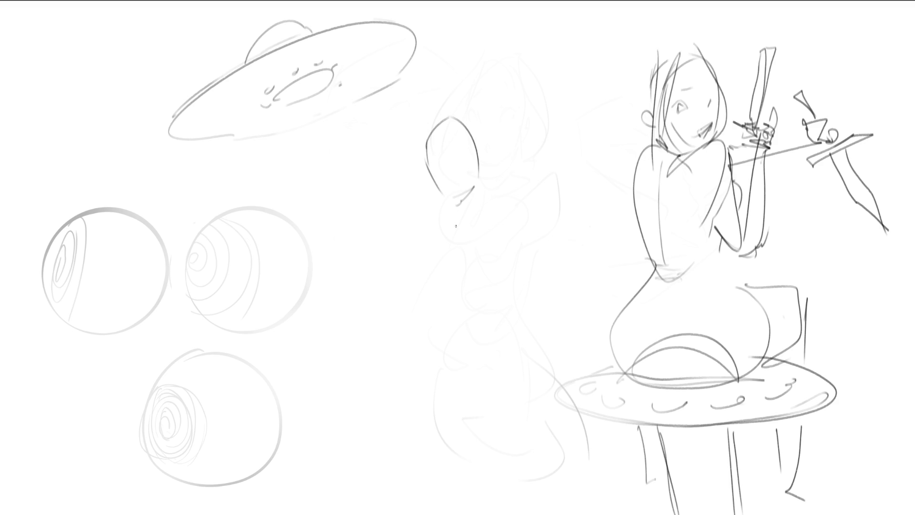
{"action": "mouse_move", "coordinate": [430, 161]}
{"action": "left_mouse_down"}
{"action": "mouse_move", "coordinate": [461, 170]}
{"action": "mouse_move", "coordinate": [428, 161]}
{"action": "left_mouse_up"}
{"action": "mouse_move", "coordinate": [481, 168]}
{"action": "left_mouse_down"}
{"action": "mouse_move", "coordinate": [454, 202]}
{"action": "mouse_move", "coordinate": [484, 184]}
{"action": "mouse_move", "coordinate": [478, 200]}
{"action": "left_mouse_up"}
{"action": "mouse_move", "coordinate": [481, 196]}
{"action": "left_mouse_down"}
{"action": "mouse_move", "coordinate": [497, 208]}
{"action": "mouse_move", "coordinate": [464, 285]}
{"action": "left_mouse_up"}
- Draw her arm reaching down-left with a long sword, plus the other hand near the face
{"action": "left_click_drag", "start_coordinate": [469, 203], "coordinate": [391, 369]}
{"action": "mouse_move", "coordinate": [444, 306]}
{"action": "left_mouse_down"}
{"action": "mouse_move", "coordinate": [383, 370]}
{"action": "mouse_move", "coordinate": [444, 332]}
{"action": "mouse_move", "coordinate": [360, 381]}
{"action": "left_mouse_up"}
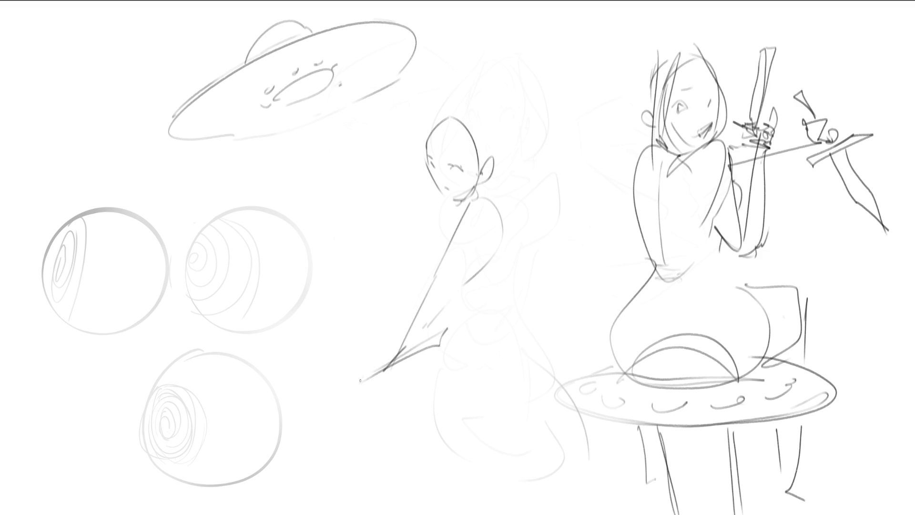
{"action": "mouse_move", "coordinate": [408, 320]}
{"action": "left_mouse_down"}
{"action": "mouse_move", "coordinate": [343, 420]}
{"action": "mouse_move", "coordinate": [402, 337]}
{"action": "mouse_move", "coordinate": [260, 403]}
{"action": "mouse_move", "coordinate": [198, 448]}
{"action": "mouse_move", "coordinate": [350, 400]}
{"action": "left_mouse_up"}
{"action": "left_click_drag", "start_coordinate": [288, 422], "coordinate": [356, 389]}
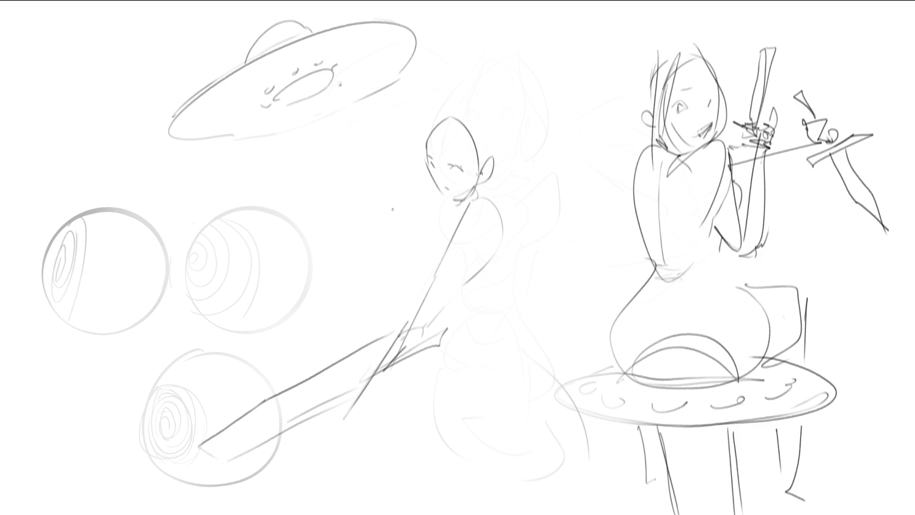
{"action": "mouse_move", "coordinate": [411, 205]}
{"action": "left_mouse_down"}
{"action": "mouse_move", "coordinate": [404, 217]}
{"action": "mouse_move", "coordinate": [391, 202]}
{"action": "mouse_move", "coordinate": [385, 211]}
{"action": "mouse_move", "coordinate": [388, 200]}
{"action": "mouse_move", "coordinate": [373, 210]}
{"action": "mouse_move", "coordinate": [383, 229]}
{"action": "mouse_move", "coordinate": [374, 243]}
{"action": "mouse_move", "coordinate": [385, 245]}
{"action": "mouse_move", "coordinate": [374, 218]}
{"action": "mouse_move", "coordinate": [361, 229]}
{"action": "mouse_move", "coordinate": [356, 213]}
{"action": "mouse_move", "coordinate": [429, 199]}
{"action": "mouse_move", "coordinate": [411, 227]}
{"action": "mouse_move", "coordinate": [400, 215]}
{"action": "mouse_move", "coordinate": [414, 193]}
{"action": "mouse_move", "coordinate": [409, 222]}
{"action": "mouse_move", "coordinate": [429, 217]}
{"action": "mouse_move", "coordinate": [448, 233]}
{"action": "mouse_move", "coordinate": [422, 254]}
{"action": "mouse_move", "coordinate": [429, 270]}
{"action": "left_mouse_up"}
{"action": "left_click_drag", "start_coordinate": [460, 292], "coordinate": [478, 289]}
- Sketch the new figure's lower body, thigh and legs
{"action": "mouse_move", "coordinate": [504, 259]}
{"action": "left_mouse_down"}
{"action": "mouse_move", "coordinate": [490, 315]}
{"action": "mouse_move", "coordinate": [504, 328]}
{"action": "left_mouse_up"}
{"action": "mouse_move", "coordinate": [512, 318]}
{"action": "left_mouse_down"}
{"action": "mouse_move", "coordinate": [520, 339]}
{"action": "mouse_move", "coordinate": [473, 415]}
{"action": "left_mouse_up"}
{"action": "left_click_drag", "start_coordinate": [523, 356], "coordinate": [564, 488]}
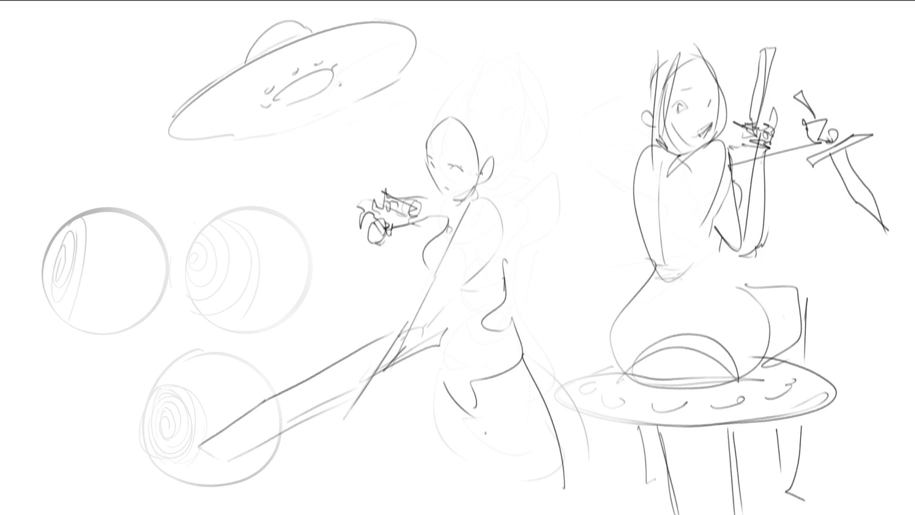
{"action": "left_click_drag", "start_coordinate": [480, 428], "coordinate": [540, 514]}
{"action": "left_click_drag", "start_coordinate": [425, 362], "coordinate": [418, 440]}
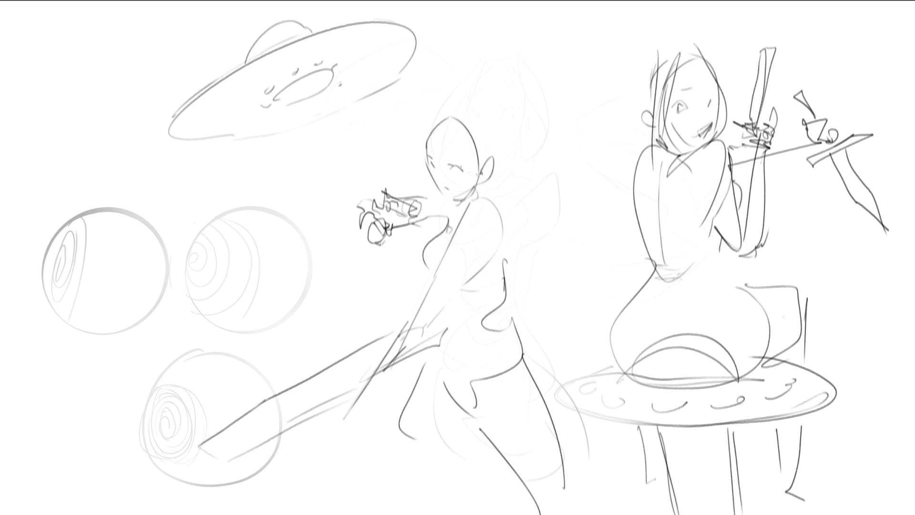
- Draw two beam lines slanting down from the UFO rim and scribble a tiny figure inside
{"action": "left_click_drag", "start_coordinate": [280, 106], "coordinate": [323, 206]}
{"action": "left_click_drag", "start_coordinate": [331, 74], "coordinate": [385, 183]}
{"action": "left_click_drag", "start_coordinate": [401, 223], "coordinate": [411, 256]}
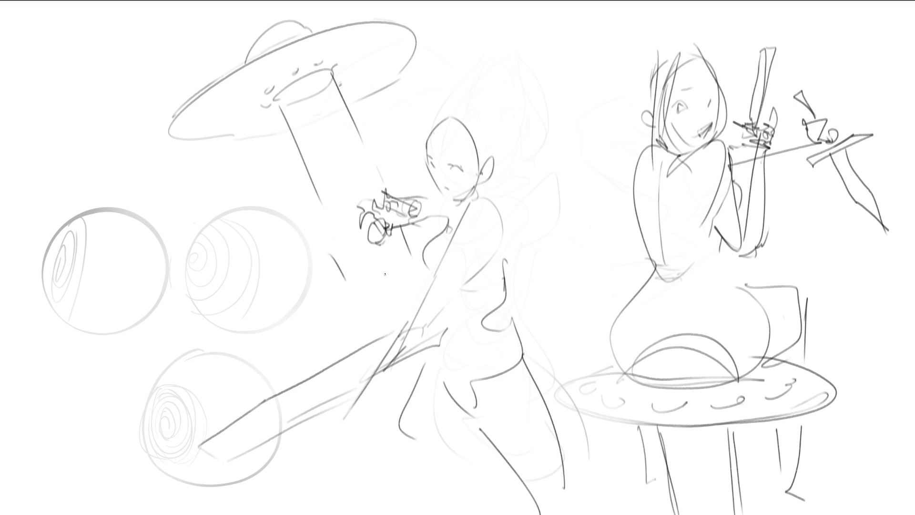
{"action": "left_click", "coordinate": [328, 147]}
{"action": "left_click_drag", "start_coordinate": [327, 149], "coordinate": [332, 159]}
- Lighten the right figure and old hand, then draw new arms gripping a long sword with crossguard
{"action": "left_click_drag", "start_coordinate": [744, 190], "coordinate": [751, 377]}
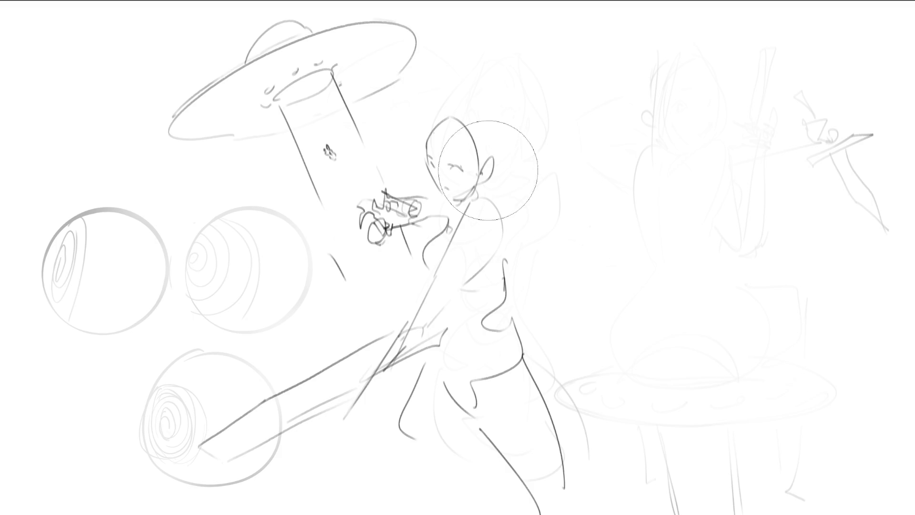
{"action": "mouse_move", "coordinate": [361, 210]}
{"action": "left_mouse_down"}
{"action": "mouse_move", "coordinate": [374, 205]}
{"action": "mouse_move", "coordinate": [386, 215]}
{"action": "left_mouse_up"}
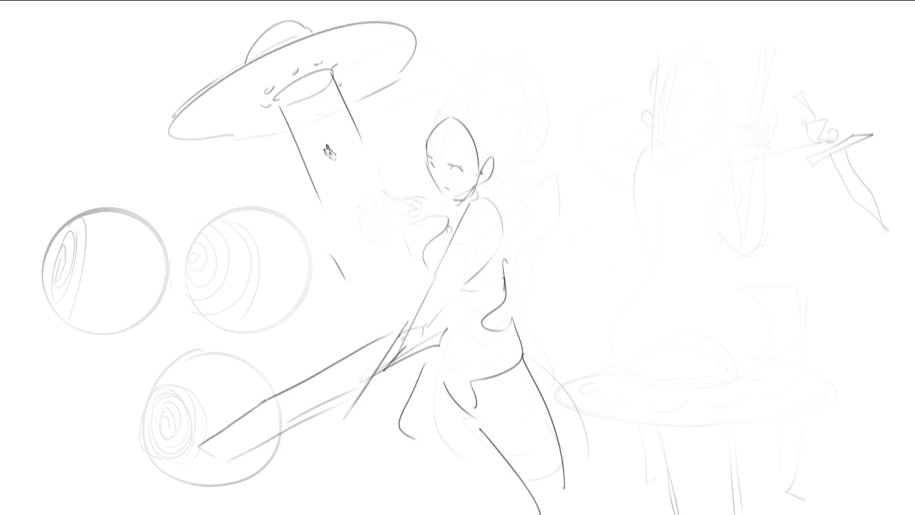
{"action": "mouse_move", "coordinate": [441, 204]}
{"action": "left_mouse_down"}
{"action": "mouse_move", "coordinate": [425, 220]}
{"action": "mouse_move", "coordinate": [417, 297]}
{"action": "left_mouse_up"}
{"action": "mouse_move", "coordinate": [420, 253]}
{"action": "left_mouse_down"}
{"action": "mouse_move", "coordinate": [403, 354]}
{"action": "mouse_move", "coordinate": [393, 362]}
{"action": "left_mouse_up"}
{"action": "mouse_move", "coordinate": [427, 331]}
{"action": "left_mouse_down"}
{"action": "mouse_move", "coordinate": [467, 261]}
{"action": "mouse_move", "coordinate": [439, 334]}
{"action": "left_mouse_up"}
{"action": "left_click_drag", "start_coordinate": [457, 285], "coordinate": [441, 326]}
{"action": "mouse_move", "coordinate": [462, 263]}
{"action": "left_mouse_down"}
{"action": "mouse_move", "coordinate": [469, 227]}
{"action": "mouse_move", "coordinate": [500, 255]}
{"action": "mouse_move", "coordinate": [407, 365]}
{"action": "mouse_move", "coordinate": [479, 317]}
{"action": "left_mouse_up"}
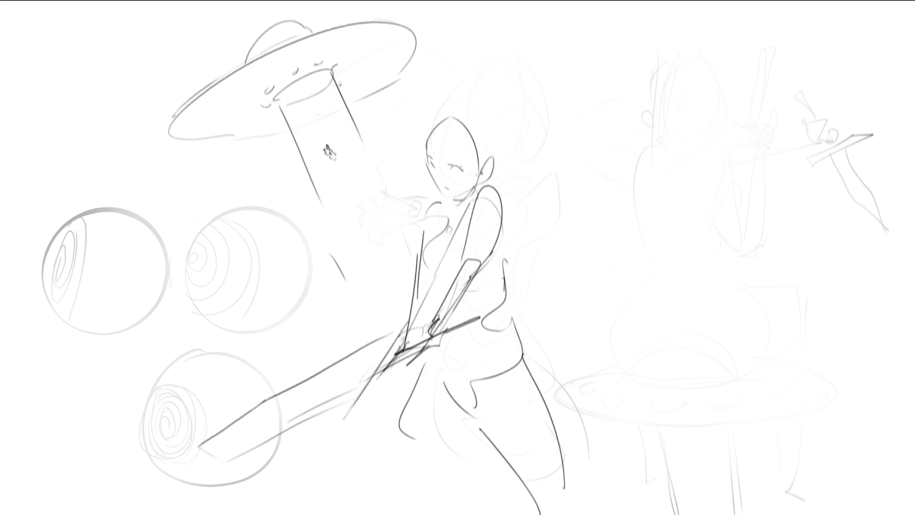
{"action": "mouse_move", "coordinate": [414, 349]}
{"action": "left_mouse_down"}
{"action": "mouse_move", "coordinate": [445, 333]}
{"action": "mouse_move", "coordinate": [329, 372]}
{"action": "mouse_move", "coordinate": [166, 452]}
{"action": "mouse_move", "coordinate": [217, 457]}
{"action": "mouse_move", "coordinate": [374, 396]}
{"action": "left_mouse_up"}
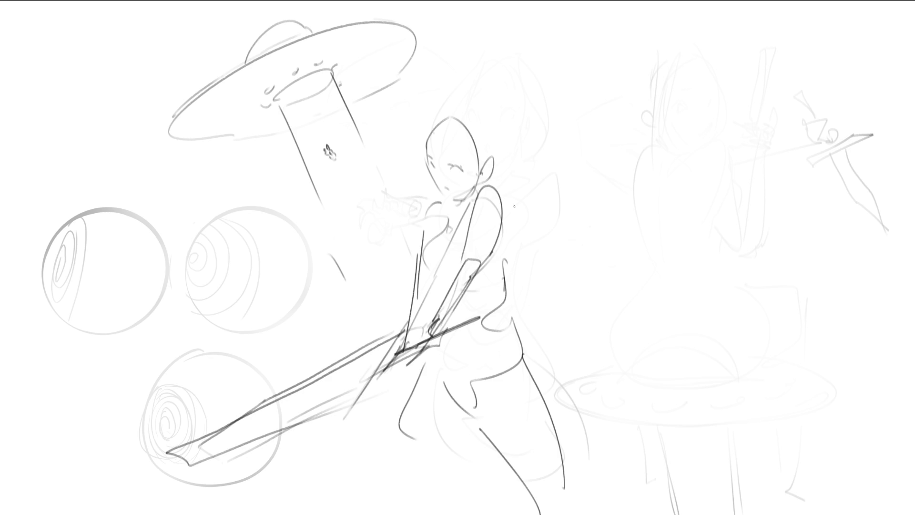
- Draw a peaked hat with brim and crown on the swordswoman's head
{"action": "left_click_drag", "start_coordinate": [428, 146], "coordinate": [442, 153]}
{"action": "mouse_move", "coordinate": [423, 141]}
{"action": "left_mouse_down"}
{"action": "mouse_move", "coordinate": [425, 122]}
{"action": "mouse_move", "coordinate": [474, 159]}
{"action": "left_mouse_up"}
{"action": "left_click_drag", "start_coordinate": [451, 115], "coordinate": [477, 153]}
{"action": "mouse_move", "coordinate": [416, 124]}
{"action": "left_mouse_down"}
{"action": "mouse_move", "coordinate": [415, 145]}
{"action": "mouse_move", "coordinate": [431, 113]}
{"action": "mouse_move", "coordinate": [487, 157]}
{"action": "left_mouse_up"}
{"action": "left_click_drag", "start_coordinate": [425, 109], "coordinate": [484, 81]}
{"action": "left_click_drag", "start_coordinate": [484, 81], "coordinate": [504, 156]}
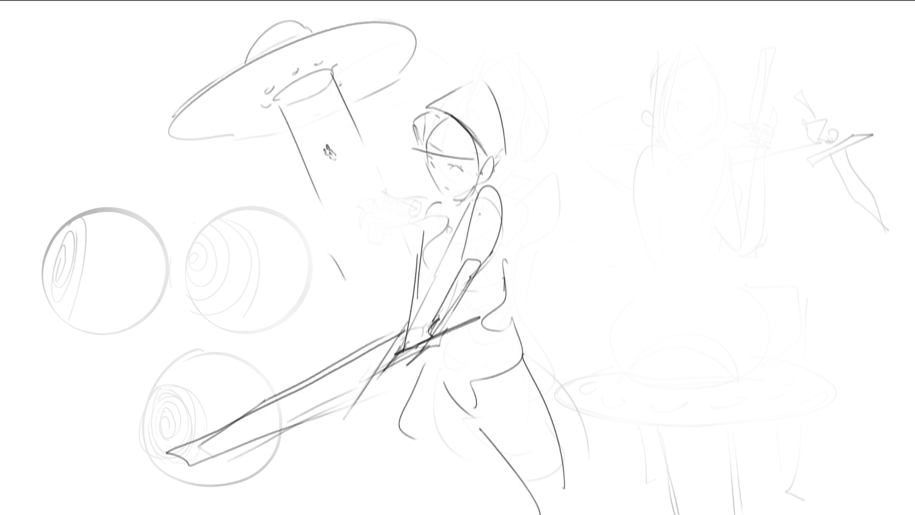
- Draw a collar, shoulder flap and a long cape sweeping down to the table
{"action": "mouse_move", "coordinate": [472, 218]}
{"action": "left_mouse_down"}
{"action": "mouse_move", "coordinate": [504, 234]}
{"action": "mouse_move", "coordinate": [521, 225]}
{"action": "mouse_move", "coordinate": [476, 218]}
{"action": "left_mouse_up"}
{"action": "left_click_drag", "start_coordinate": [421, 195], "coordinate": [442, 191]}
{"action": "left_click_drag", "start_coordinate": [438, 204], "coordinate": [428, 222]}
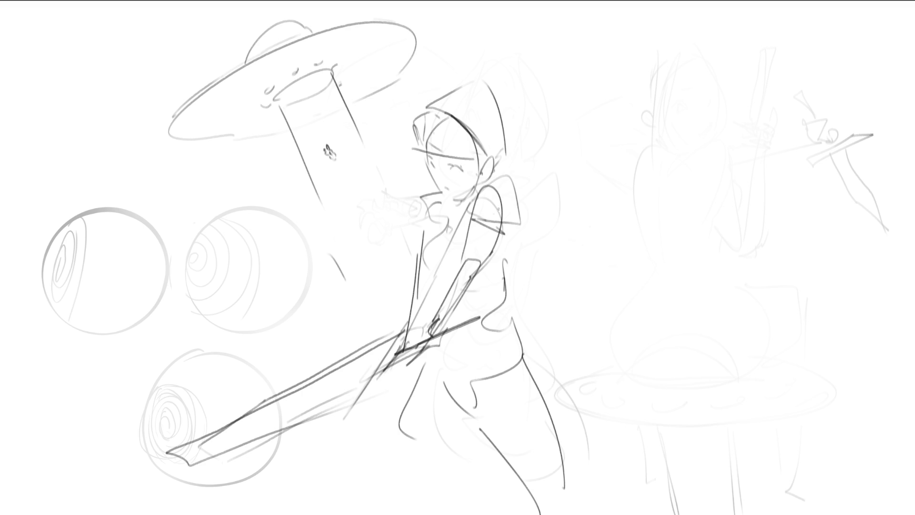
{"action": "left_click_drag", "start_coordinate": [497, 225], "coordinate": [555, 286]}
{"action": "mouse_move", "coordinate": [516, 224]}
{"action": "left_mouse_down"}
{"action": "mouse_move", "coordinate": [560, 190]}
{"action": "mouse_move", "coordinate": [694, 376]}
{"action": "mouse_move", "coordinate": [689, 386]}
{"action": "left_mouse_up"}
{"action": "left_click_drag", "start_coordinate": [533, 310], "coordinate": [633, 365]}
{"action": "mouse_move", "coordinate": [599, 348]}
{"action": "left_mouse_down"}
{"action": "mouse_move", "coordinate": [629, 365]}
{"action": "mouse_move", "coordinate": [616, 370]}
{"action": "left_mouse_up"}
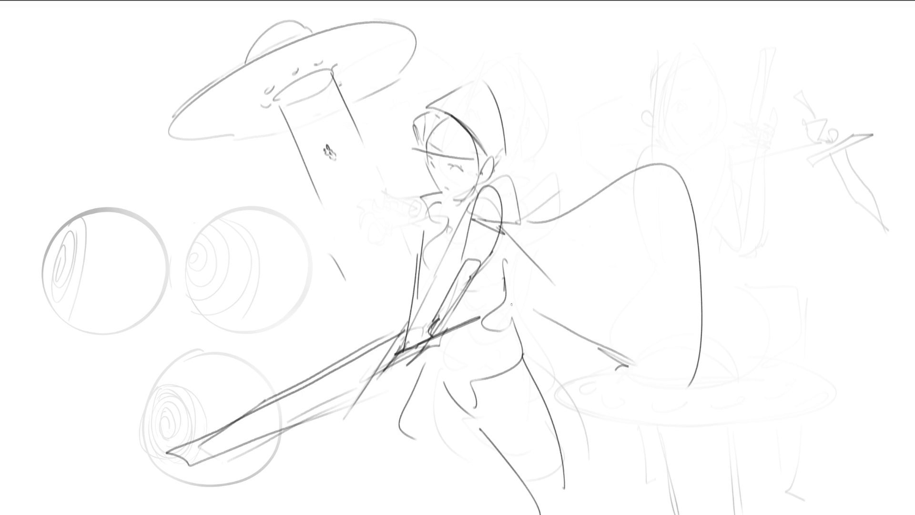
- Sketch the chest, waistline, hips with belt, and both legs down to the feet
{"action": "mouse_move", "coordinate": [435, 228]}
{"action": "left_mouse_down"}
{"action": "mouse_move", "coordinate": [432, 261]}
{"action": "mouse_move", "coordinate": [465, 241]}
{"action": "mouse_move", "coordinate": [427, 276]}
{"action": "mouse_move", "coordinate": [458, 282]}
{"action": "left_mouse_up"}
{"action": "mouse_move", "coordinate": [465, 196]}
{"action": "left_mouse_down"}
{"action": "mouse_move", "coordinate": [438, 231]}
{"action": "mouse_move", "coordinate": [465, 222]}
{"action": "left_mouse_up"}
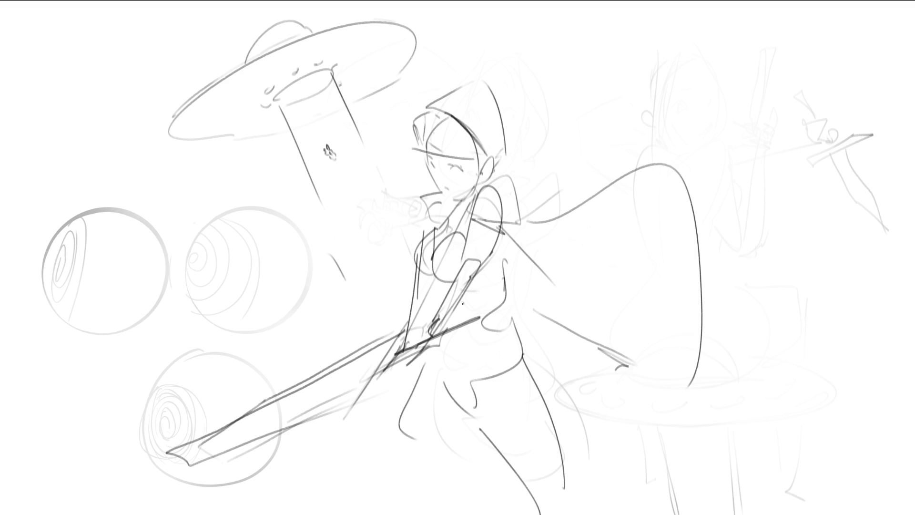
{"action": "left_click_drag", "start_coordinate": [458, 304], "coordinate": [480, 309]}
{"action": "mouse_move", "coordinate": [501, 307]}
{"action": "left_mouse_down"}
{"action": "mouse_move", "coordinate": [506, 330]}
{"action": "mouse_move", "coordinate": [448, 386]}
{"action": "left_mouse_up"}
{"action": "mouse_move", "coordinate": [442, 358]}
{"action": "left_mouse_down"}
{"action": "mouse_move", "coordinate": [456, 396]}
{"action": "mouse_move", "coordinate": [509, 323]}
{"action": "left_mouse_up"}
{"action": "mouse_move", "coordinate": [508, 321]}
{"action": "left_mouse_down"}
{"action": "mouse_move", "coordinate": [518, 354]}
{"action": "mouse_move", "coordinate": [459, 396]}
{"action": "left_mouse_up"}
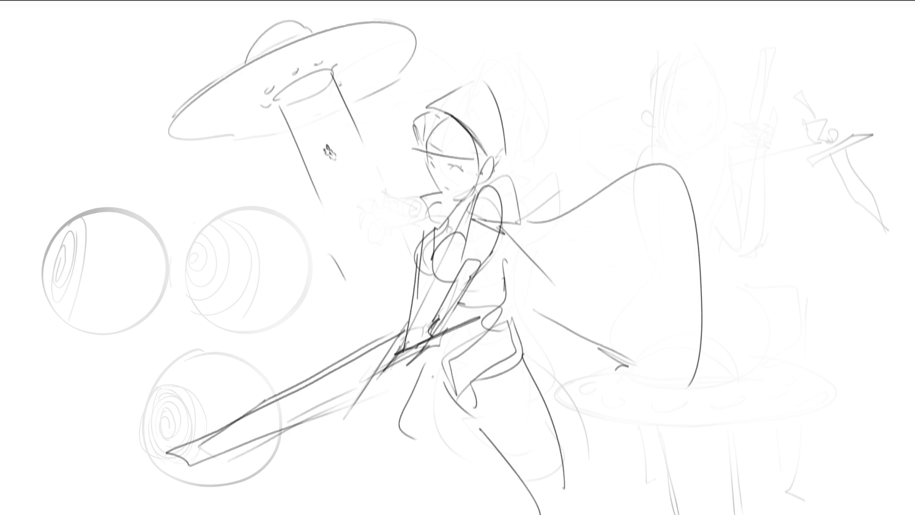
{"action": "left_click_drag", "start_coordinate": [430, 367], "coordinate": [534, 496]}
{"action": "left_click_drag", "start_coordinate": [519, 327], "coordinate": [565, 496]}
{"action": "left_click_drag", "start_coordinate": [427, 359], "coordinate": [459, 438]}
{"action": "left_click_drag", "start_coordinate": [404, 480], "coordinate": [421, 496]}
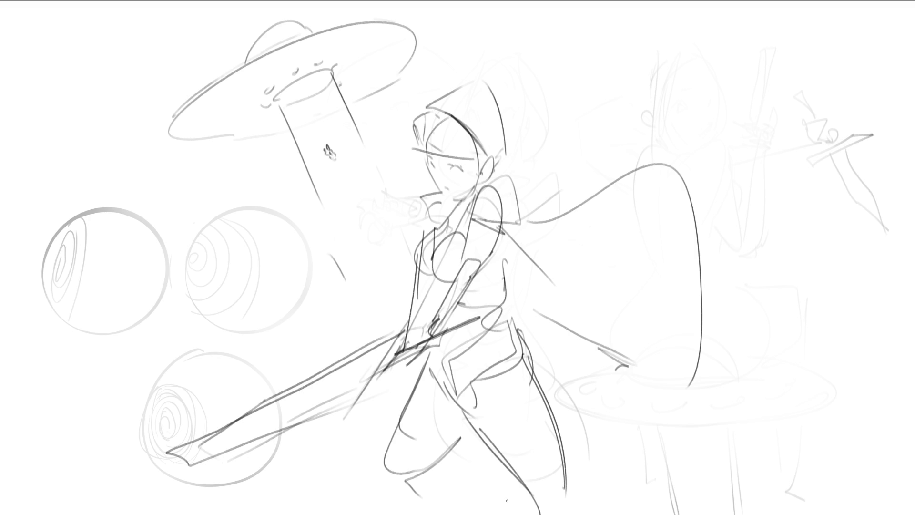
- Add hatch ticks along the cape's edge, ending with a hook
{"action": "mouse_move", "coordinate": [510, 234]}
{"action": "left_mouse_down"}
{"action": "mouse_move", "coordinate": [505, 259]}
{"action": "mouse_move", "coordinate": [520, 298]}
{"action": "left_mouse_up"}
{"action": "left_click_drag", "start_coordinate": [548, 273], "coordinate": [537, 315]}
{"action": "left_click_drag", "start_coordinate": [562, 295], "coordinate": [555, 318]}
{"action": "left_click_drag", "start_coordinate": [576, 311], "coordinate": [572, 331]}
{"action": "left_click_drag", "start_coordinate": [589, 316], "coordinate": [609, 329]}
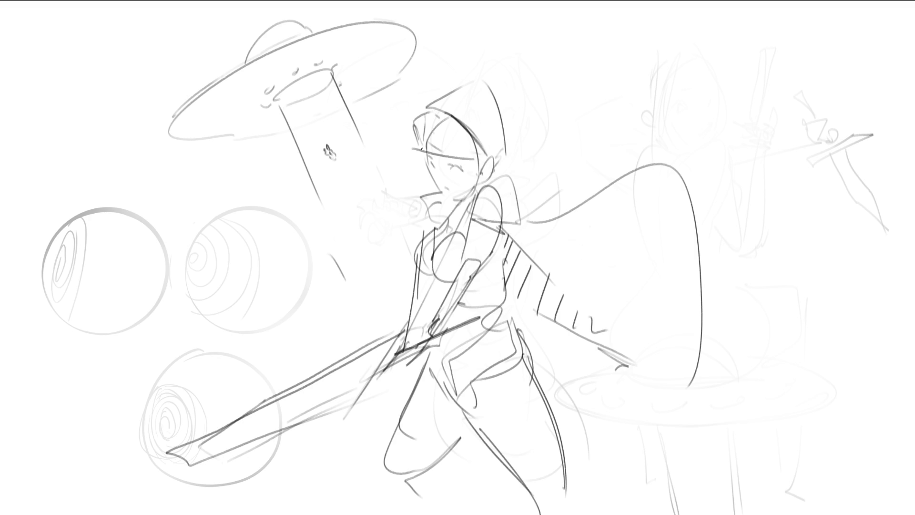
- Rework the jaw and chin, undoing failed strokes, and redraw the cheek and ear
{"action": "mouse_move", "coordinate": [424, 153]}
{"action": "left_mouse_down"}
{"action": "mouse_move", "coordinate": [443, 196]}
{"action": "mouse_move", "coordinate": [436, 176]}
{"action": "mouse_move", "coordinate": [436, 189]}
{"action": "left_mouse_up"}
{"action": "key", "text": "ctrl+z"}
{"action": "key", "text": "ctrl+z"}
{"action": "mouse_move", "coordinate": [435, 188]}
{"action": "left_mouse_down"}
{"action": "mouse_move", "coordinate": [448, 199]}
{"action": "mouse_move", "coordinate": [445, 189]}
{"action": "left_mouse_up"}
{"action": "mouse_move", "coordinate": [467, 159]}
{"action": "left_mouse_down"}
{"action": "mouse_move", "coordinate": [456, 197]}
{"action": "mouse_move", "coordinate": [477, 169]}
{"action": "left_mouse_up"}
{"action": "key", "text": "ctrl+z"}
{"action": "key", "text": "ctrl+z"}
{"action": "left_click_drag", "start_coordinate": [448, 196], "coordinate": [458, 202]}
{"action": "mouse_move", "coordinate": [428, 157]}
{"action": "left_mouse_down"}
{"action": "mouse_move", "coordinate": [448, 205]}
{"action": "mouse_move", "coordinate": [439, 191]}
{"action": "mouse_move", "coordinate": [447, 205]}
{"action": "mouse_move", "coordinate": [436, 201]}
{"action": "mouse_move", "coordinate": [460, 202]}
{"action": "left_mouse_up"}
{"action": "key", "text": "ctrl+z"}
{"action": "key", "text": "ctrl+z"}
{"action": "left_click_drag", "start_coordinate": [475, 160], "coordinate": [470, 200]}
{"action": "left_click_drag", "start_coordinate": [446, 210], "coordinate": [464, 206]}
{"action": "left_click_drag", "start_coordinate": [496, 156], "coordinate": [499, 180]}
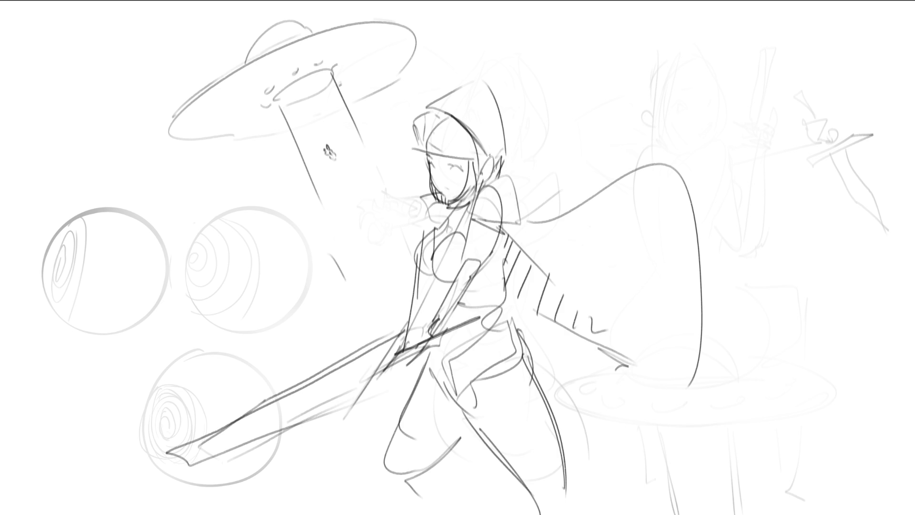
- Draw hair bangs across the forehead and darken the hood's inner curve
{"action": "mouse_move", "coordinate": [424, 119]}
{"action": "left_mouse_down"}
{"action": "mouse_move", "coordinate": [418, 145]}
{"action": "mouse_move", "coordinate": [456, 153]}
{"action": "left_mouse_up"}
{"action": "left_click_drag", "start_coordinate": [469, 136], "coordinate": [470, 156]}
{"action": "left_click_drag", "start_coordinate": [449, 113], "coordinate": [478, 146]}
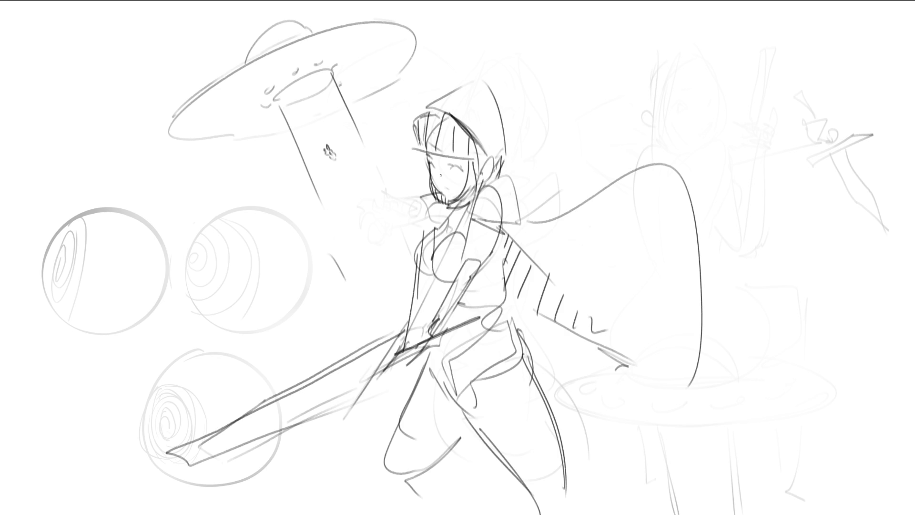
- Trace over the hair outline, bangs and headband, then add two crest pieces and a feather
{"action": "left_click_drag", "start_coordinate": [442, 186], "coordinate": [451, 194]}
{"action": "left_click_drag", "start_coordinate": [441, 158], "coordinate": [452, 158]}
{"action": "left_click_drag", "start_coordinate": [415, 109], "coordinate": [422, 153]}
{"action": "mouse_move", "coordinate": [420, 118]}
{"action": "left_mouse_down"}
{"action": "mouse_move", "coordinate": [451, 111]}
{"action": "mouse_move", "coordinate": [489, 155]}
{"action": "left_mouse_up"}
{"action": "left_click_drag", "start_coordinate": [420, 151], "coordinate": [484, 163]}
{"action": "mouse_move", "coordinate": [428, 106]}
{"action": "left_mouse_down"}
{"action": "mouse_move", "coordinate": [459, 116]}
{"action": "mouse_move", "coordinate": [502, 170]}
{"action": "mouse_move", "coordinate": [487, 85]}
{"action": "mouse_move", "coordinate": [517, 143]}
{"action": "mouse_move", "coordinate": [502, 171]}
{"action": "left_mouse_up"}
{"action": "mouse_move", "coordinate": [455, 92]}
{"action": "left_mouse_down"}
{"action": "mouse_move", "coordinate": [479, 84]}
{"action": "mouse_move", "coordinate": [452, 44]}
{"action": "mouse_move", "coordinate": [472, 84]}
{"action": "mouse_move", "coordinate": [489, 37]}
{"action": "mouse_move", "coordinate": [503, 84]}
{"action": "left_mouse_up"}
{"action": "mouse_move", "coordinate": [504, 87]}
{"action": "left_mouse_down"}
{"action": "mouse_move", "coordinate": [519, 74]}
{"action": "mouse_move", "coordinate": [529, 133]}
{"action": "left_mouse_up"}
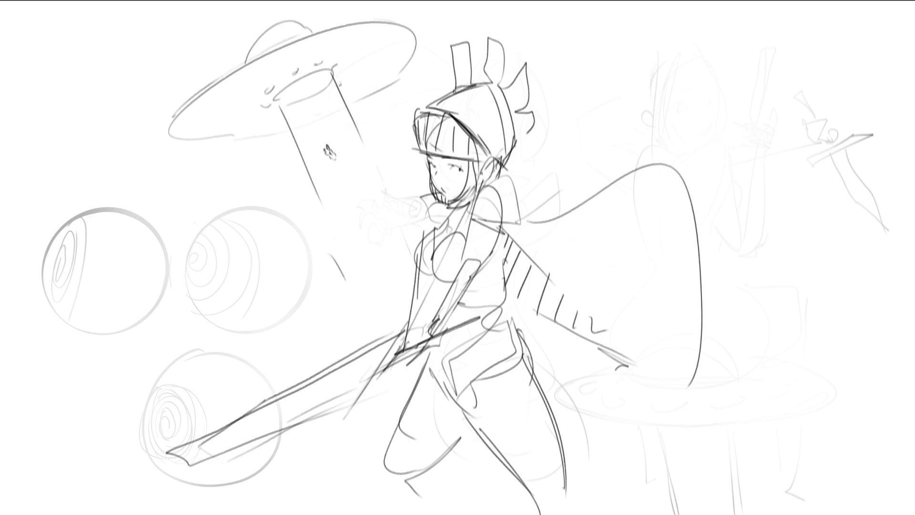
- Draw the collar and neck band under the chin with the hood outline beside it
{"action": "left_click_drag", "start_coordinate": [444, 203], "coordinate": [446, 215]}
{"action": "left_click_drag", "start_coordinate": [439, 212], "coordinate": [472, 204]}
{"action": "mouse_move", "coordinate": [440, 224]}
{"action": "left_mouse_down"}
{"action": "mouse_move", "coordinate": [475, 217]}
{"action": "mouse_move", "coordinate": [526, 234]}
{"action": "left_mouse_up"}
{"action": "mouse_move", "coordinate": [462, 213]}
{"action": "left_mouse_down"}
{"action": "mouse_move", "coordinate": [506, 170]}
{"action": "mouse_move", "coordinate": [513, 237]}
{"action": "left_mouse_up"}
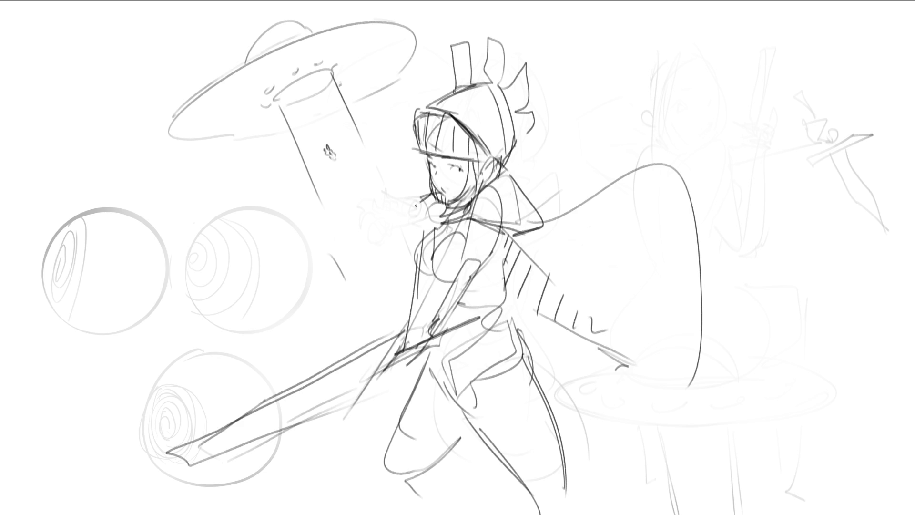
{"action": "left_click_drag", "start_coordinate": [429, 201], "coordinate": [433, 223]}
- Redraw a larger cape sweeping right with hooked ends, folds and hatching
{"action": "mouse_move", "coordinate": [528, 217]}
{"action": "left_mouse_down"}
{"action": "mouse_move", "coordinate": [729, 290]}
{"action": "mouse_move", "coordinate": [725, 358]}
{"action": "left_mouse_up"}
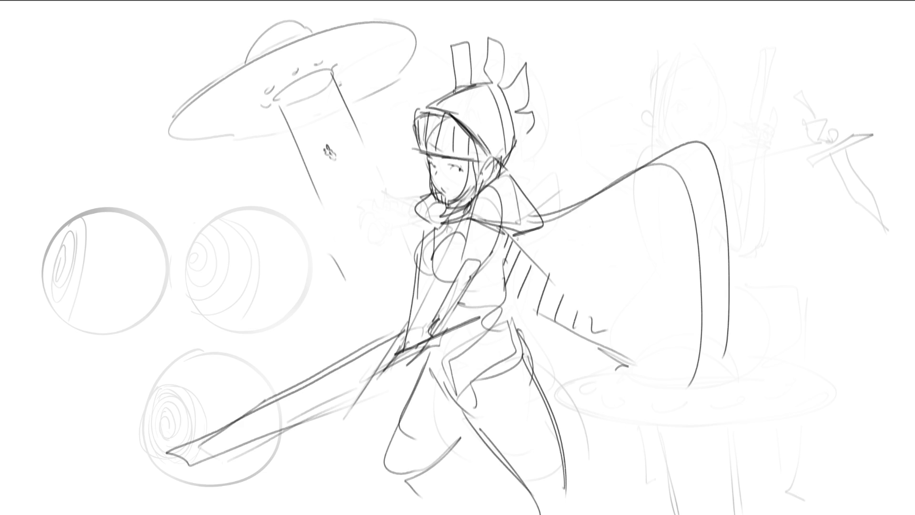
{"action": "left_click_drag", "start_coordinate": [513, 232], "coordinate": [692, 362]}
{"action": "mouse_move", "coordinate": [741, 310]}
{"action": "left_mouse_down"}
{"action": "mouse_move", "coordinate": [737, 338]}
{"action": "mouse_move", "coordinate": [703, 371]}
{"action": "left_mouse_up"}
{"action": "left_click_drag", "start_coordinate": [510, 326], "coordinate": [527, 298]}
{"action": "mouse_move", "coordinate": [533, 353]}
{"action": "left_mouse_down"}
{"action": "mouse_move", "coordinate": [567, 328]}
{"action": "mouse_move", "coordinate": [527, 333]}
{"action": "left_mouse_up"}
{"action": "left_click_drag", "start_coordinate": [537, 313], "coordinate": [536, 326]}
{"action": "left_click_drag", "start_coordinate": [536, 323], "coordinate": [535, 343]}
{"action": "left_click_drag", "start_coordinate": [545, 321], "coordinate": [543, 337]}
{"action": "left_click_drag", "start_coordinate": [507, 294], "coordinate": [581, 332]}
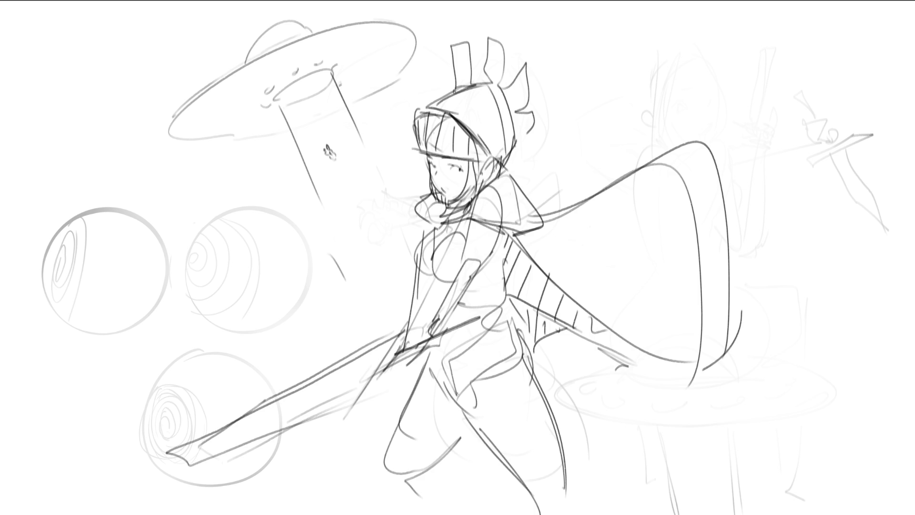
- Refine the hip and waist lines and redraw both legs down to the feet
{"action": "mouse_move", "coordinate": [429, 362]}
{"action": "left_mouse_down"}
{"action": "mouse_move", "coordinate": [462, 411]}
{"action": "mouse_move", "coordinate": [433, 363]}
{"action": "mouse_move", "coordinate": [443, 383]}
{"action": "left_mouse_up"}
{"action": "left_click_drag", "start_coordinate": [430, 367], "coordinate": [524, 318]}
{"action": "mouse_move", "coordinate": [520, 319]}
{"action": "left_mouse_down"}
{"action": "mouse_move", "coordinate": [524, 350]}
{"action": "mouse_move", "coordinate": [470, 397]}
{"action": "mouse_move", "coordinate": [467, 421]}
{"action": "left_mouse_up"}
{"action": "mouse_move", "coordinate": [475, 388]}
{"action": "left_mouse_down"}
{"action": "mouse_move", "coordinate": [528, 361]}
{"action": "mouse_move", "coordinate": [544, 390]}
{"action": "left_mouse_up"}
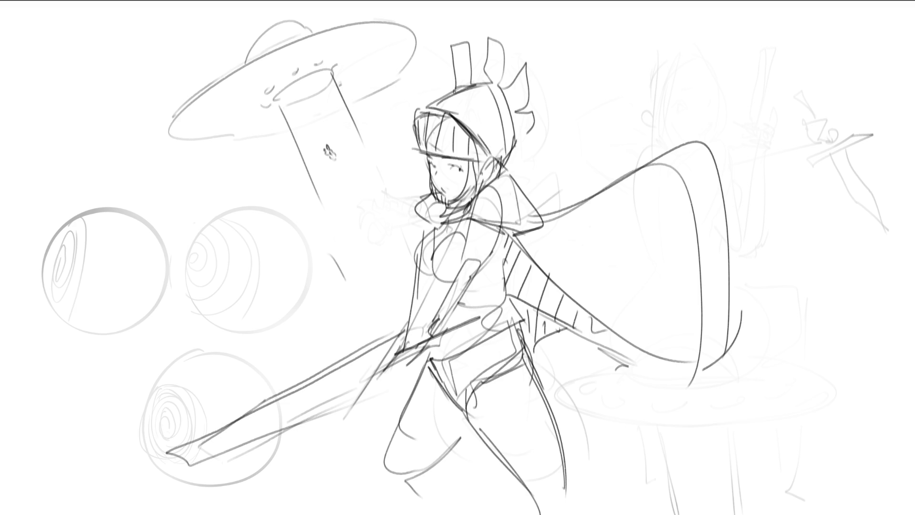
{"action": "left_click_drag", "start_coordinate": [517, 323], "coordinate": [541, 385]}
{"action": "mouse_move", "coordinate": [480, 396]}
{"action": "left_mouse_down"}
{"action": "mouse_move", "coordinate": [468, 416]}
{"action": "mouse_move", "coordinate": [548, 513]}
{"action": "left_mouse_up"}
{"action": "left_click_drag", "start_coordinate": [535, 385], "coordinate": [581, 511]}
{"action": "left_click_drag", "start_coordinate": [476, 426], "coordinate": [406, 493]}
{"action": "mouse_move", "coordinate": [428, 368]}
{"action": "left_mouse_down"}
{"action": "mouse_move", "coordinate": [384, 487]}
{"action": "mouse_move", "coordinate": [392, 490]}
{"action": "left_mouse_up"}
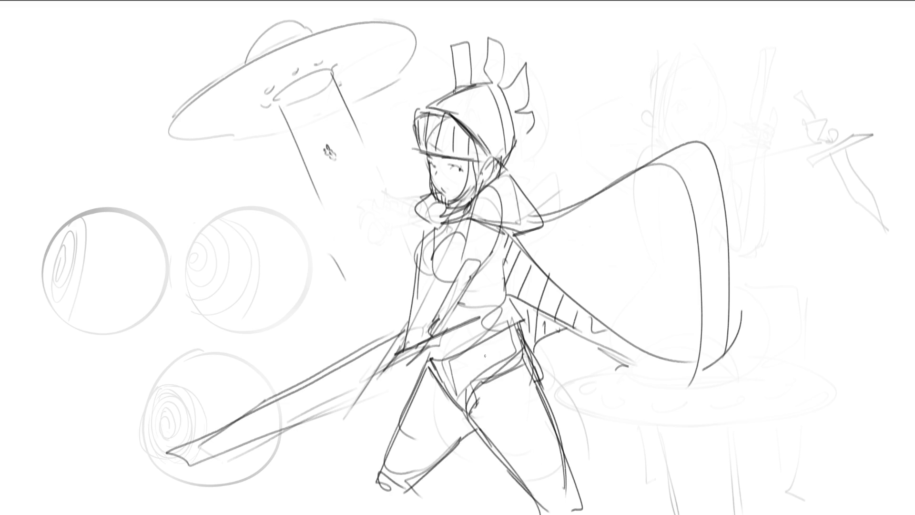
- Draw the hands on the hilt and outline the long sword handle
{"action": "mouse_move", "coordinate": [436, 334]}
{"action": "left_mouse_down"}
{"action": "mouse_move", "coordinate": [482, 304]}
{"action": "mouse_move", "coordinate": [487, 315]}
{"action": "mouse_move", "coordinate": [376, 360]}
{"action": "left_mouse_up"}
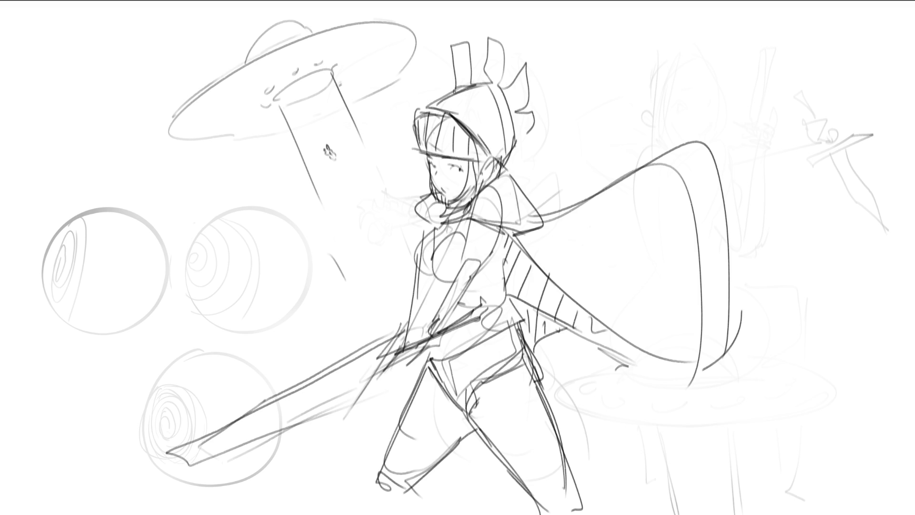
{"action": "mouse_move", "coordinate": [401, 322]}
{"action": "left_mouse_down"}
{"action": "mouse_move", "coordinate": [335, 423]}
{"action": "mouse_move", "coordinate": [401, 328]}
{"action": "mouse_move", "coordinate": [359, 382]}
{"action": "left_mouse_up"}
{"action": "left_click_drag", "start_coordinate": [360, 380], "coordinate": [346, 401]}
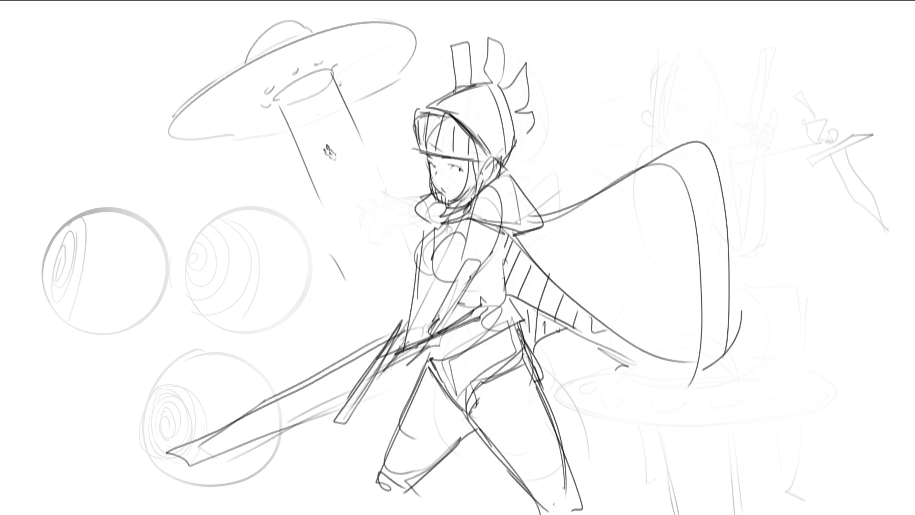
- Outline the chest curve and redraw the line down from the hood after undoing a stray stroke
{"action": "mouse_move", "coordinate": [435, 223]}
{"action": "left_mouse_down"}
{"action": "mouse_move", "coordinate": [407, 266]}
{"action": "mouse_move", "coordinate": [421, 273]}
{"action": "left_mouse_up"}
{"action": "mouse_move", "coordinate": [430, 231]}
{"action": "left_mouse_down"}
{"action": "mouse_move", "coordinate": [443, 224]}
{"action": "mouse_move", "coordinate": [432, 269]}
{"action": "mouse_move", "coordinate": [455, 284]}
{"action": "mouse_move", "coordinate": [441, 298]}
{"action": "left_mouse_up"}
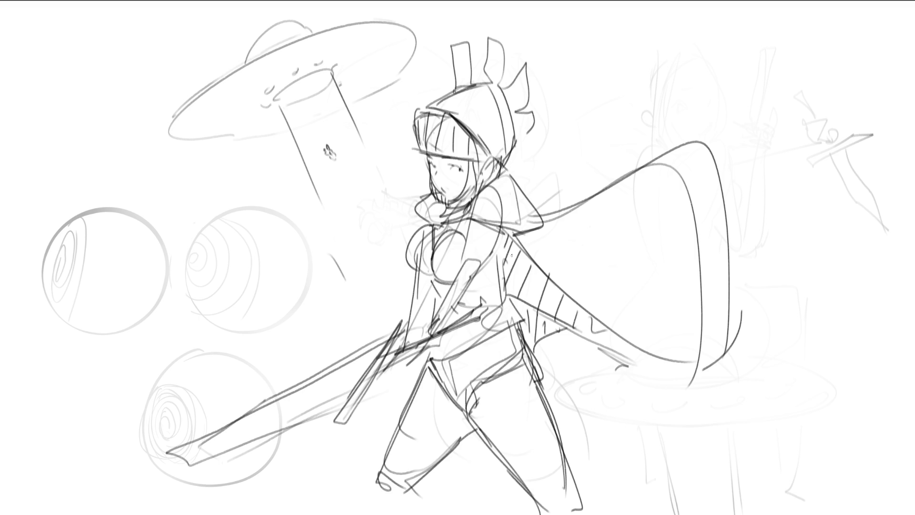
{"action": "left_click_drag", "start_coordinate": [505, 236], "coordinate": [501, 292]}
{"action": "key", "text": "ctrl+z"}
{"action": "left_click_drag", "start_coordinate": [501, 181], "coordinate": [504, 298]}
- Scale the whole layer down toward the left with Ctrl+T and confirm
{"action": "key", "text": "ctrl+t"}
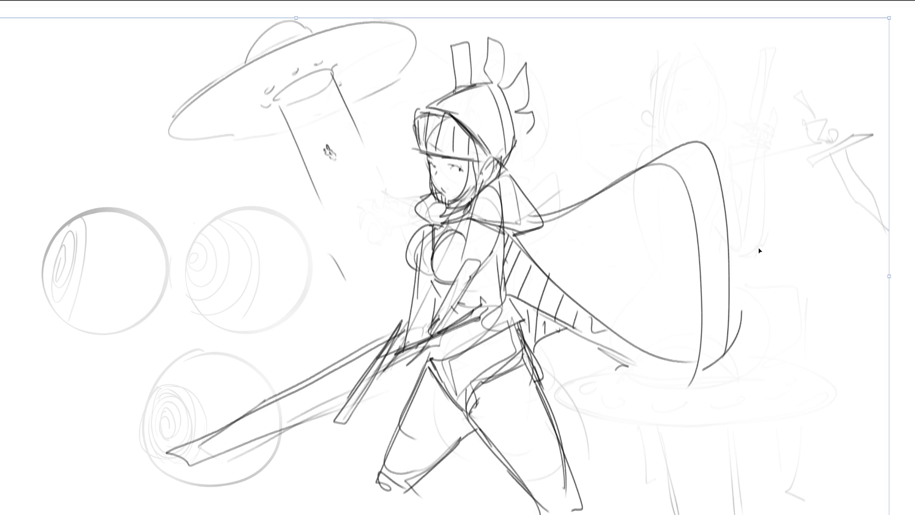
{"action": "left_click_drag", "start_coordinate": [890, 274], "coordinate": [680, 275]}
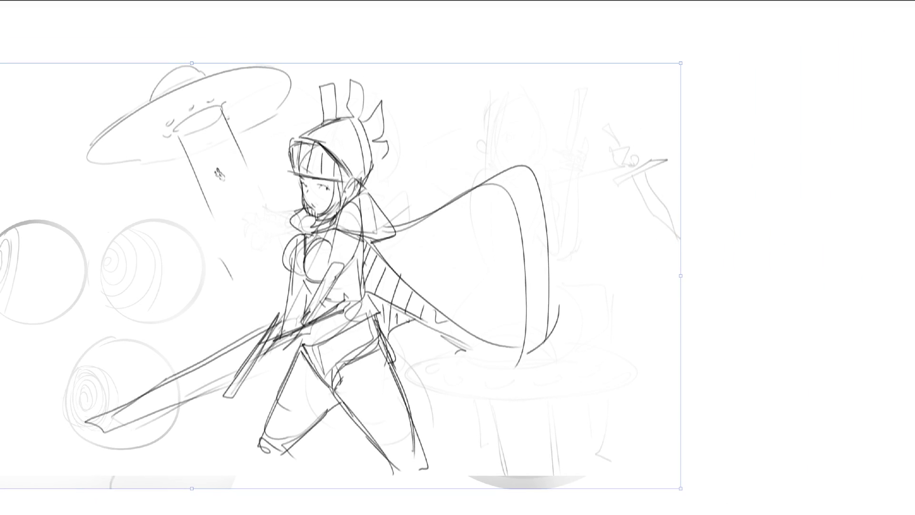
{"action": "key", "text": "Return"}
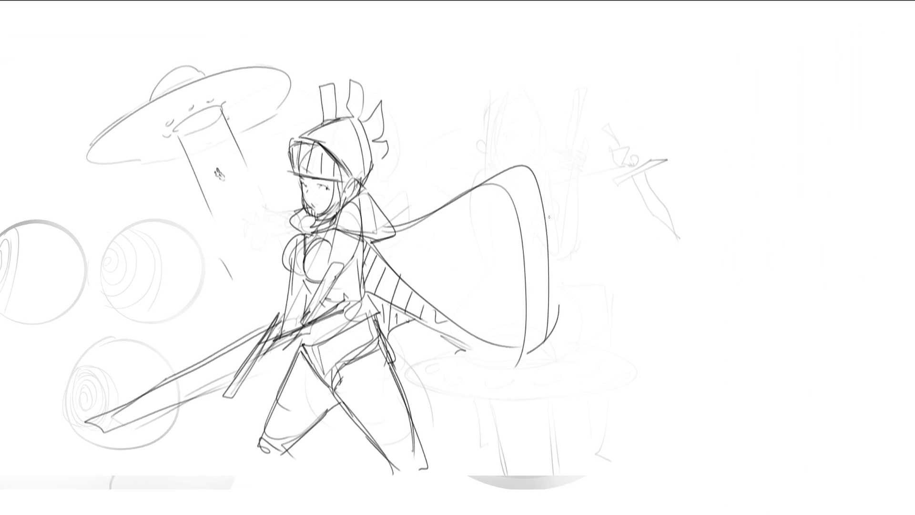
- Erase the upper part of the faint right sketch with a large eraser, then return to the fine brush
{"action": "key", "text": "e"}
{"action": "left_click_drag", "start_coordinate": [623, 238], "coordinate": [571, 142]}
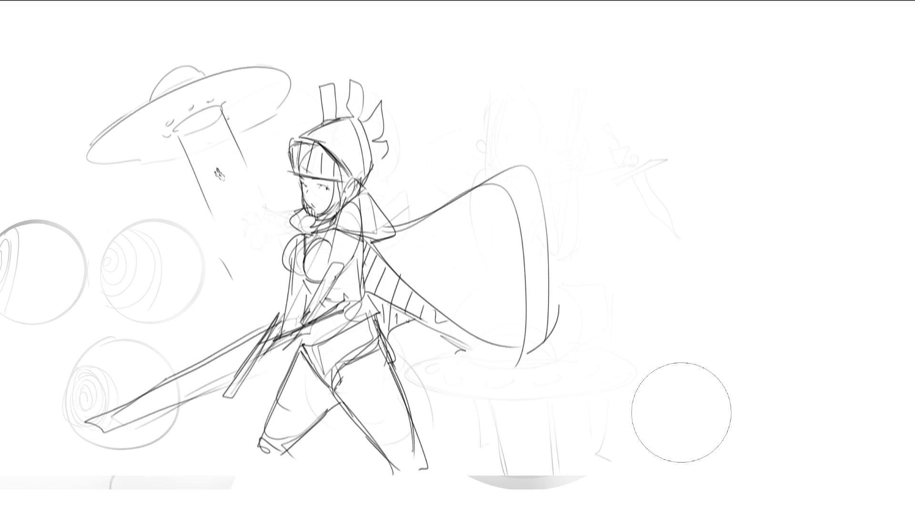
{"action": "key", "text": "e"}
- Sketch a new head in the upper right with profile, eyes, mouth, ear and jaw
{"action": "mouse_move", "coordinate": [613, 97]}
{"action": "left_mouse_down"}
{"action": "mouse_move", "coordinate": [647, 56]}
{"action": "mouse_move", "coordinate": [639, 142]}
{"action": "left_mouse_up"}
{"action": "left_click_drag", "start_coordinate": [619, 81], "coordinate": [689, 74]}
{"action": "mouse_move", "coordinate": [673, 43]}
{"action": "left_mouse_down"}
{"action": "mouse_move", "coordinate": [703, 95]}
{"action": "mouse_move", "coordinate": [697, 130]}
{"action": "left_mouse_up"}
{"action": "mouse_move", "coordinate": [694, 90]}
{"action": "left_mouse_down"}
{"action": "mouse_move", "coordinate": [715, 110]}
{"action": "mouse_move", "coordinate": [707, 128]}
{"action": "left_mouse_up"}
{"action": "left_click_drag", "start_coordinate": [663, 64], "coordinate": [635, 82]}
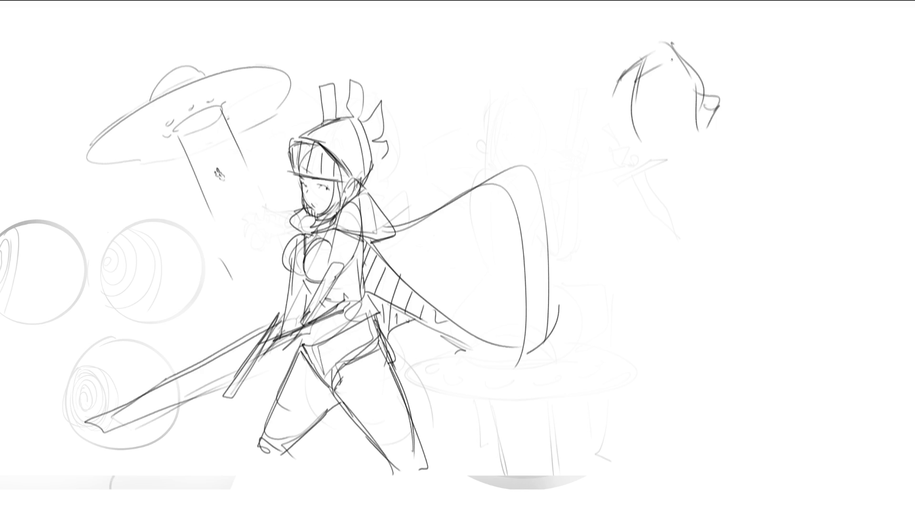
{"action": "mouse_move", "coordinate": [673, 44]}
{"action": "left_mouse_down"}
{"action": "mouse_move", "coordinate": [714, 65]}
{"action": "mouse_move", "coordinate": [694, 74]}
{"action": "left_mouse_up"}
{"action": "mouse_move", "coordinate": [694, 76]}
{"action": "left_mouse_down"}
{"action": "mouse_move", "coordinate": [697, 89]}
{"action": "mouse_move", "coordinate": [655, 94]}
{"action": "left_mouse_up"}
{"action": "mouse_move", "coordinate": [654, 91]}
{"action": "left_mouse_down"}
{"action": "mouse_move", "coordinate": [669, 79]}
{"action": "mouse_move", "coordinate": [686, 102]}
{"action": "mouse_move", "coordinate": [661, 73]}
{"action": "mouse_move", "coordinate": [676, 79]}
{"action": "left_mouse_up"}
{"action": "left_click_drag", "start_coordinate": [674, 114], "coordinate": [680, 120]}
{"action": "mouse_move", "coordinate": [624, 63]}
{"action": "left_mouse_down"}
{"action": "mouse_move", "coordinate": [630, 33]}
{"action": "mouse_move", "coordinate": [593, 114]}
{"action": "mouse_move", "coordinate": [643, 139]}
{"action": "left_mouse_up"}
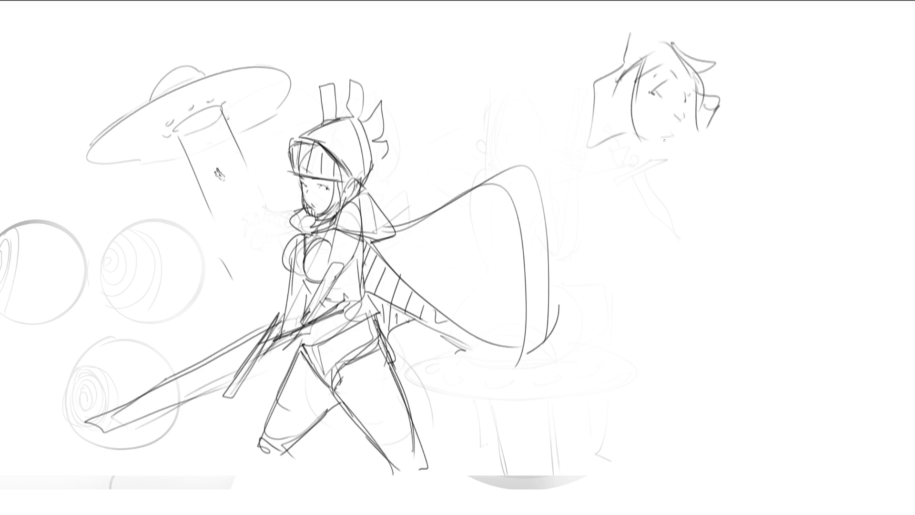
{"action": "mouse_move", "coordinate": [704, 103]}
{"action": "left_mouse_down"}
{"action": "mouse_move", "coordinate": [727, 97]}
{"action": "mouse_move", "coordinate": [711, 126]}
{"action": "mouse_move", "coordinate": [679, 138]}
{"action": "mouse_move", "coordinate": [641, 131]}
{"action": "mouse_move", "coordinate": [674, 141]}
{"action": "left_mouse_up"}
{"action": "mouse_move", "coordinate": [630, 108]}
{"action": "left_mouse_down"}
{"action": "mouse_move", "coordinate": [673, 152]}
{"action": "mouse_move", "coordinate": [675, 176]}
{"action": "left_mouse_up"}
- Rough in the neck, collar, torso lines and an arm reaching to the right
{"action": "left_click_drag", "start_coordinate": [671, 138], "coordinate": [630, 205]}
{"action": "mouse_move", "coordinate": [629, 132]}
{"action": "left_mouse_down"}
{"action": "mouse_move", "coordinate": [620, 171]}
{"action": "mouse_move", "coordinate": [653, 187]}
{"action": "left_mouse_up"}
{"action": "mouse_move", "coordinate": [604, 163]}
{"action": "left_mouse_down"}
{"action": "mouse_move", "coordinate": [629, 139]}
{"action": "mouse_move", "coordinate": [673, 213]}
{"action": "mouse_move", "coordinate": [679, 254]}
{"action": "left_mouse_up"}
{"action": "left_click_drag", "start_coordinate": [643, 177], "coordinate": [675, 259]}
{"action": "mouse_move", "coordinate": [673, 228]}
{"action": "left_mouse_down"}
{"action": "mouse_move", "coordinate": [721, 192]}
{"action": "mouse_move", "coordinate": [686, 253]}
{"action": "left_mouse_up"}
{"action": "left_click_drag", "start_coordinate": [744, 174], "coordinate": [763, 201]}
{"action": "mouse_move", "coordinate": [710, 149]}
{"action": "left_mouse_down"}
{"action": "mouse_move", "coordinate": [707, 165]}
{"action": "mouse_move", "coordinate": [702, 159]}
{"action": "left_mouse_up"}
{"action": "mouse_move", "coordinate": [717, 125]}
{"action": "left_mouse_down"}
{"action": "mouse_move", "coordinate": [705, 161]}
{"action": "mouse_move", "coordinate": [723, 154]}
{"action": "mouse_move", "coordinate": [704, 181]}
{"action": "left_mouse_up"}
{"action": "mouse_move", "coordinate": [681, 148]}
{"action": "left_mouse_down"}
{"action": "mouse_move", "coordinate": [680, 211]}
{"action": "mouse_move", "coordinate": [622, 240]}
{"action": "left_mouse_up"}
- Sketch the waist, a boxy skirt and long leg lines down the page
{"action": "mouse_move", "coordinate": [606, 207]}
{"action": "left_mouse_down"}
{"action": "mouse_move", "coordinate": [636, 284]}
{"action": "mouse_move", "coordinate": [610, 306]}
{"action": "left_mouse_up"}
{"action": "mouse_move", "coordinate": [599, 252]}
{"action": "left_mouse_down"}
{"action": "mouse_move", "coordinate": [711, 274]}
{"action": "mouse_move", "coordinate": [738, 318]}
{"action": "left_mouse_up"}
{"action": "mouse_move", "coordinate": [641, 285]}
{"action": "left_mouse_down"}
{"action": "mouse_move", "coordinate": [695, 318]}
{"action": "mouse_move", "coordinate": [652, 355]}
{"action": "mouse_move", "coordinate": [723, 364]}
{"action": "left_mouse_up"}
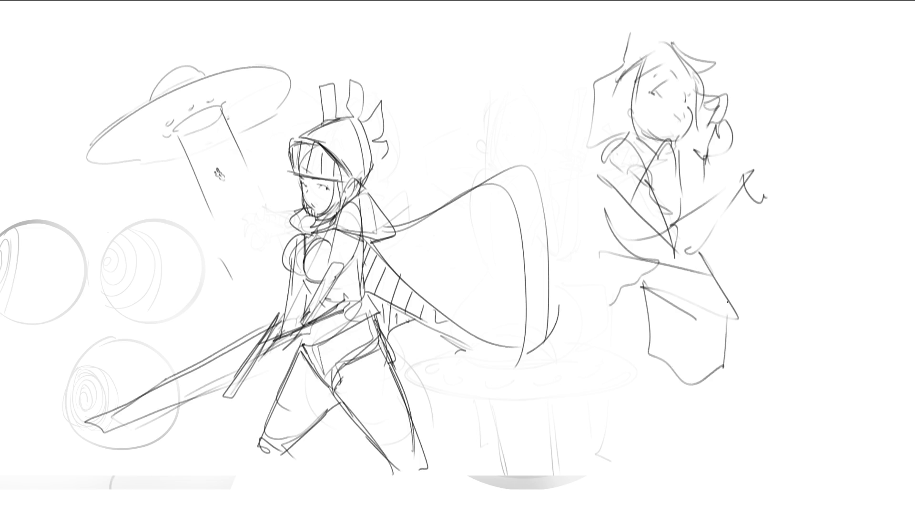
{"action": "mouse_move", "coordinate": [726, 269]}
{"action": "left_mouse_down"}
{"action": "mouse_move", "coordinate": [706, 403]}
{"action": "mouse_move", "coordinate": [650, 312]}
{"action": "mouse_move", "coordinate": [685, 405]}
{"action": "left_mouse_up"}
{"action": "left_click_drag", "start_coordinate": [738, 305], "coordinate": [699, 421]}
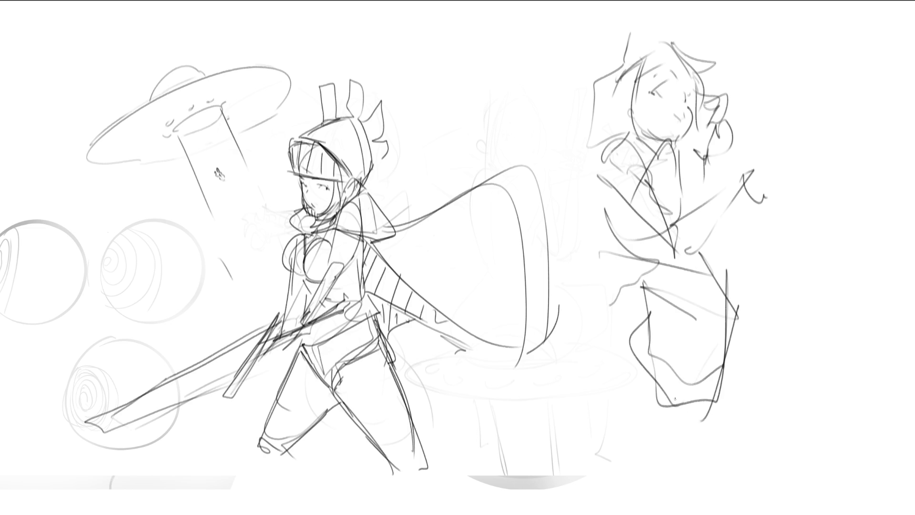
{"action": "mouse_move", "coordinate": [651, 311]}
{"action": "left_mouse_down"}
{"action": "mouse_move", "coordinate": [629, 453]}
{"action": "mouse_move", "coordinate": [717, 376]}
{"action": "mouse_move", "coordinate": [672, 496]}
{"action": "left_mouse_up"}
{"action": "mouse_move", "coordinate": [730, 278]}
{"action": "left_mouse_down"}
{"action": "mouse_move", "coordinate": [752, 427]}
{"action": "mouse_move", "coordinate": [785, 491]}
{"action": "left_mouse_up"}
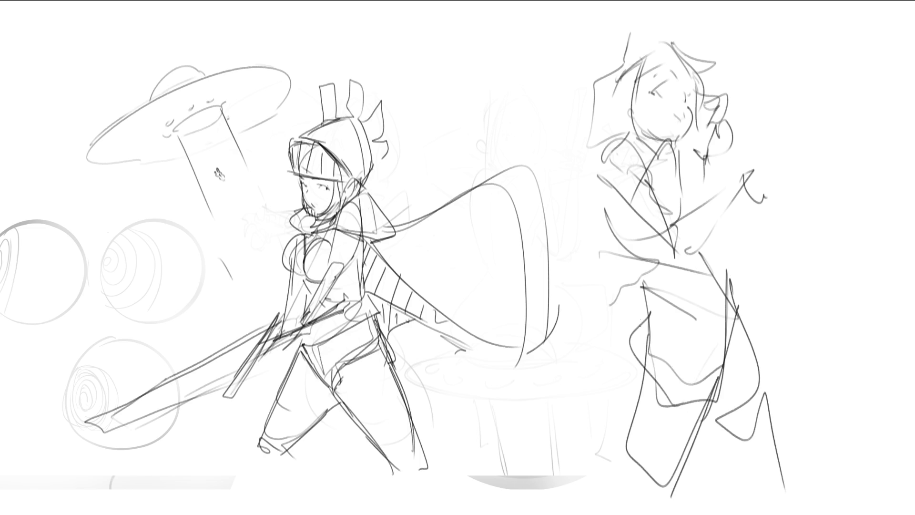
{"action": "mouse_move", "coordinate": [651, 302]}
{"action": "left_mouse_down"}
{"action": "mouse_move", "coordinate": [559, 393]}
{"action": "mouse_move", "coordinate": [562, 430]}
{"action": "left_mouse_up"}
{"action": "left_click_drag", "start_coordinate": [583, 379], "coordinate": [646, 314]}
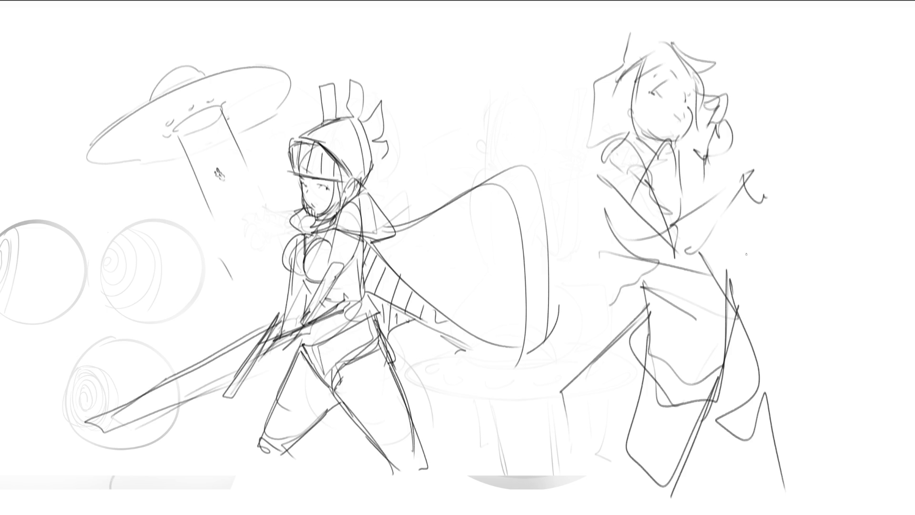
- Add the outstretched hand and a few hair strokes
{"action": "left_click_drag", "start_coordinate": [754, 175], "coordinate": [773, 211]}
{"action": "mouse_move", "coordinate": [718, 100]}
{"action": "left_mouse_down"}
{"action": "mouse_move", "coordinate": [733, 97]}
{"action": "mouse_move", "coordinate": [722, 119]}
{"action": "left_mouse_up"}
{"action": "left_click_drag", "start_coordinate": [717, 120], "coordinate": [726, 133]}
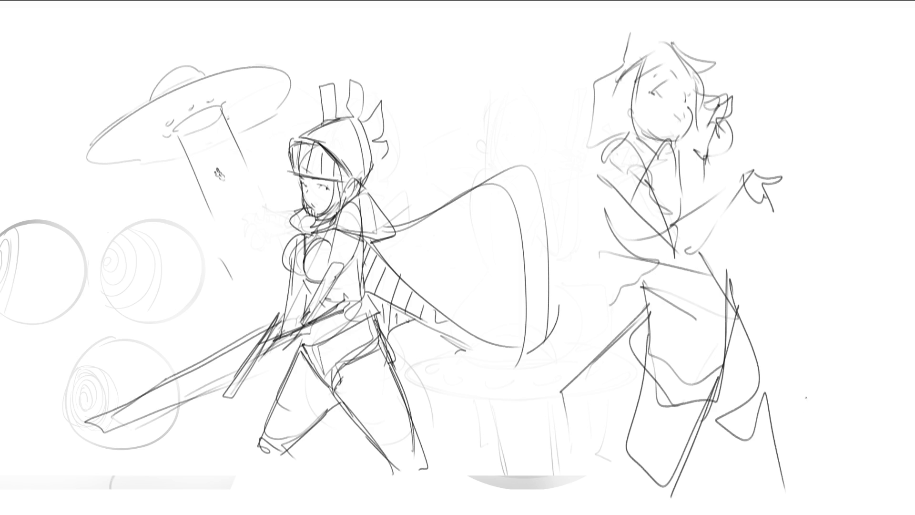
- Mirror the canvas horizontally and fade the rough left figure with a soft eraser
{"action": "key", "text": "m"}
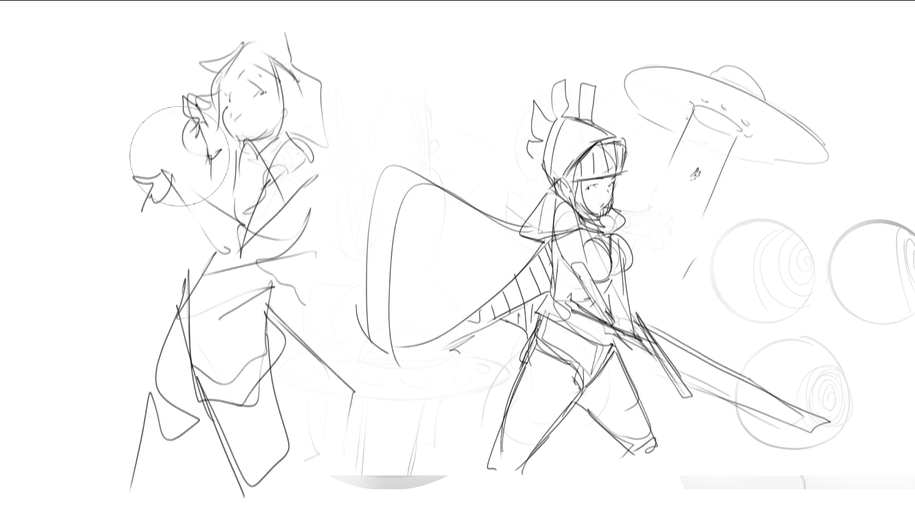
{"action": "mouse_move", "coordinate": [180, 156]}
{"action": "left_mouse_down"}
{"action": "mouse_move", "coordinate": [267, 95]}
{"action": "mouse_move", "coordinate": [138, 377]}
{"action": "mouse_move", "coordinate": [174, 193]}
{"action": "mouse_move", "coordinate": [298, 406]}
{"action": "mouse_move", "coordinate": [369, 465]}
{"action": "left_mouse_up"}
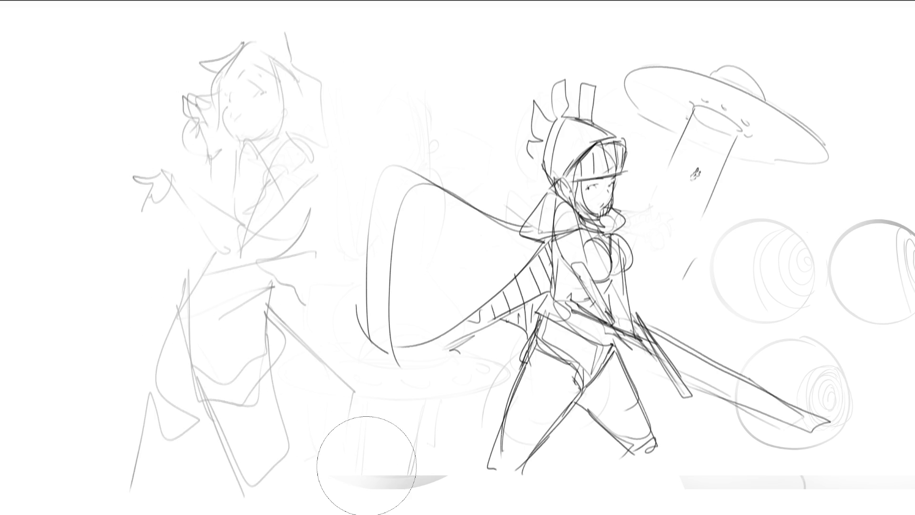
{"action": "left_click_drag", "start_coordinate": [367, 465], "coordinate": [367, 467]}
- Ink a cone-shaped horn at her hand with a hooked tip, curls and ring bands
{"action": "mouse_move", "coordinate": [151, 166]}
{"action": "left_mouse_down"}
{"action": "mouse_move", "coordinate": [146, 172]}
{"action": "mouse_move", "coordinate": [188, 220]}
{"action": "mouse_move", "coordinate": [172, 205]}
{"action": "left_mouse_up"}
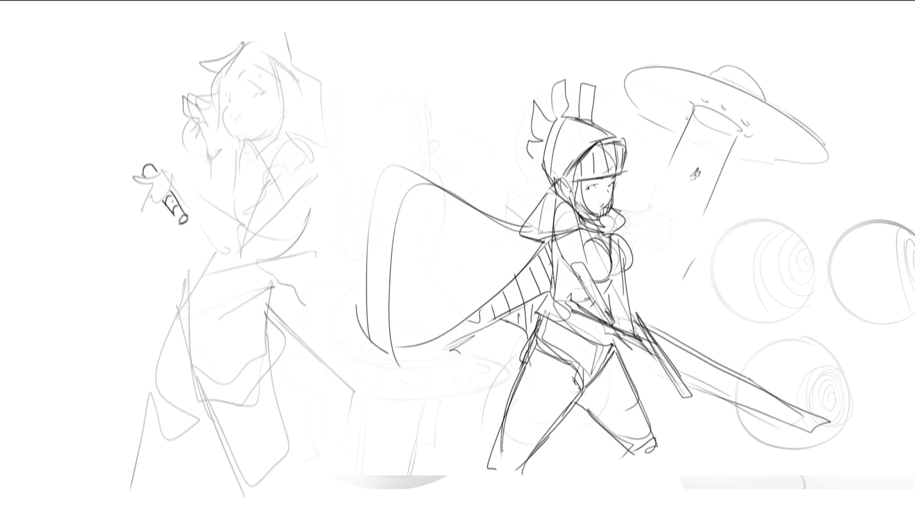
{"action": "left_click_drag", "start_coordinate": [155, 171], "coordinate": [148, 174]}
{"action": "left_click_drag", "start_coordinate": [143, 160], "coordinate": [146, 166]}
{"action": "mouse_move", "coordinate": [118, 154]}
{"action": "left_mouse_down"}
{"action": "mouse_move", "coordinate": [127, 157]}
{"action": "mouse_move", "coordinate": [55, 144]}
{"action": "mouse_move", "coordinate": [16, 153]}
{"action": "mouse_move", "coordinate": [18, 166]}
{"action": "mouse_move", "coordinate": [91, 154]}
{"action": "left_mouse_up"}
{"action": "mouse_move", "coordinate": [32, 140]}
{"action": "left_mouse_down"}
{"action": "mouse_move", "coordinate": [41, 163]}
{"action": "mouse_move", "coordinate": [85, 163]}
{"action": "left_mouse_up"}
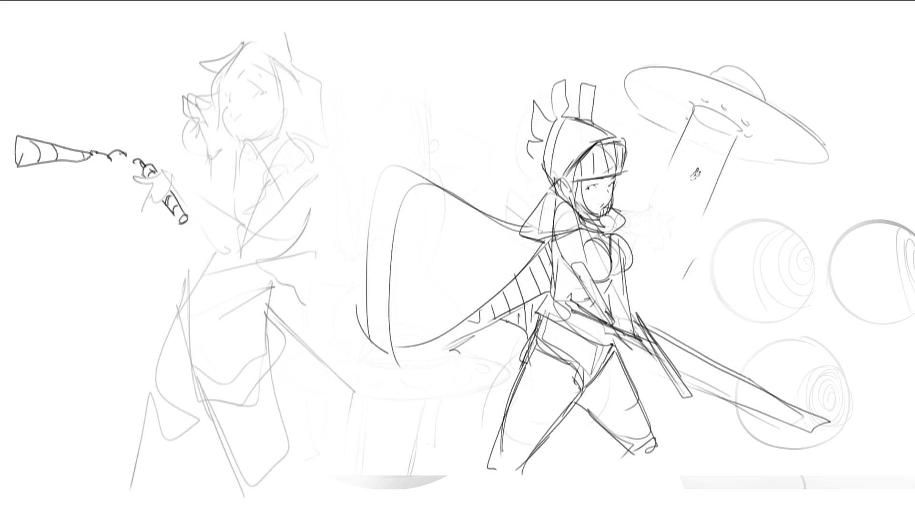
- Ink a small ringed cylinder left of the head and an eye on the face
{"action": "left_click_drag", "start_coordinate": [165, 117], "coordinate": [190, 101]}
{"action": "left_click_drag", "start_coordinate": [169, 118], "coordinate": [190, 112]}
{"action": "mouse_move", "coordinate": [227, 147]}
{"action": "left_mouse_down"}
{"action": "mouse_move", "coordinate": [222, 166]}
{"action": "mouse_move", "coordinate": [234, 177]}
{"action": "left_mouse_up"}
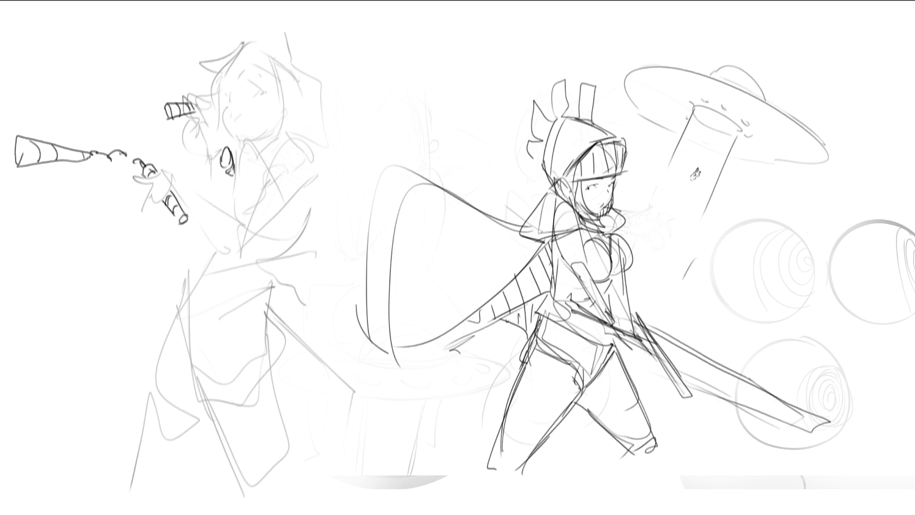
- Add an end cap and short top strokes to the cylinder, discarding a stray box shape
{"action": "left_click_drag", "start_coordinate": [199, 92], "coordinate": [199, 115]}
{"action": "mouse_move", "coordinate": [177, 76]}
{"action": "left_mouse_down"}
{"action": "mouse_move", "coordinate": [180, 102]}
{"action": "mouse_move", "coordinate": [196, 94]}
{"action": "mouse_move", "coordinate": [193, 67]}
{"action": "mouse_move", "coordinate": [201, 97]}
{"action": "mouse_move", "coordinate": [180, 86]}
{"action": "left_mouse_up"}
{"action": "key", "text": "ctrl+z"}
{"action": "key", "text": "ctrl+z"}
{"action": "left_click_drag", "start_coordinate": [181, 88], "coordinate": [213, 193]}
- Ink the arm holding the mouthpiece and both eyes on the face
{"action": "left_click_drag", "start_coordinate": [200, 127], "coordinate": [234, 206]}
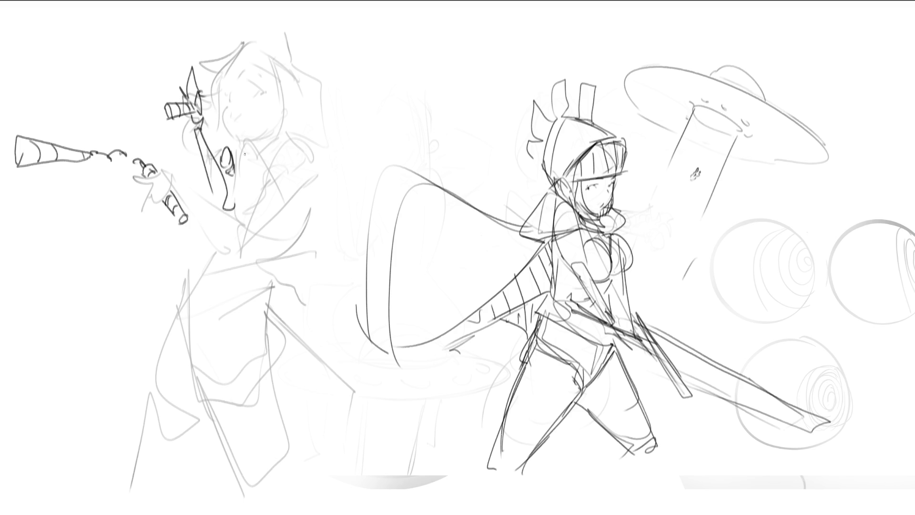
{"action": "mouse_move", "coordinate": [231, 140]}
{"action": "left_mouse_down"}
{"action": "mouse_move", "coordinate": [236, 209]}
{"action": "mouse_move", "coordinate": [255, 181]}
{"action": "mouse_move", "coordinate": [248, 140]}
{"action": "mouse_move", "coordinate": [232, 129]}
{"action": "left_mouse_up"}
{"action": "left_click_drag", "start_coordinate": [248, 94], "coordinate": [259, 98]}
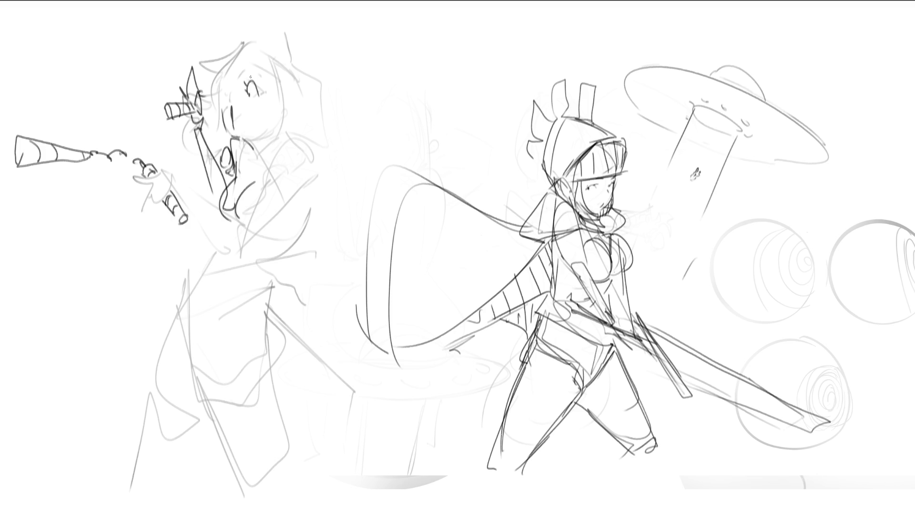
{"action": "left_click_drag", "start_coordinate": [222, 86], "coordinate": [225, 90]}
- Ink the chin, neck and hair line, plus the hand holding the horn
{"action": "left_click_drag", "start_coordinate": [246, 141], "coordinate": [277, 144]}
{"action": "left_click_drag", "start_coordinate": [287, 107], "coordinate": [281, 153]}
{"action": "left_click_drag", "start_coordinate": [254, 173], "coordinate": [277, 161]}
{"action": "mouse_move", "coordinate": [284, 82]}
{"action": "left_mouse_down"}
{"action": "mouse_move", "coordinate": [282, 168]}
{"action": "mouse_move", "coordinate": [309, 211]}
{"action": "left_mouse_up"}
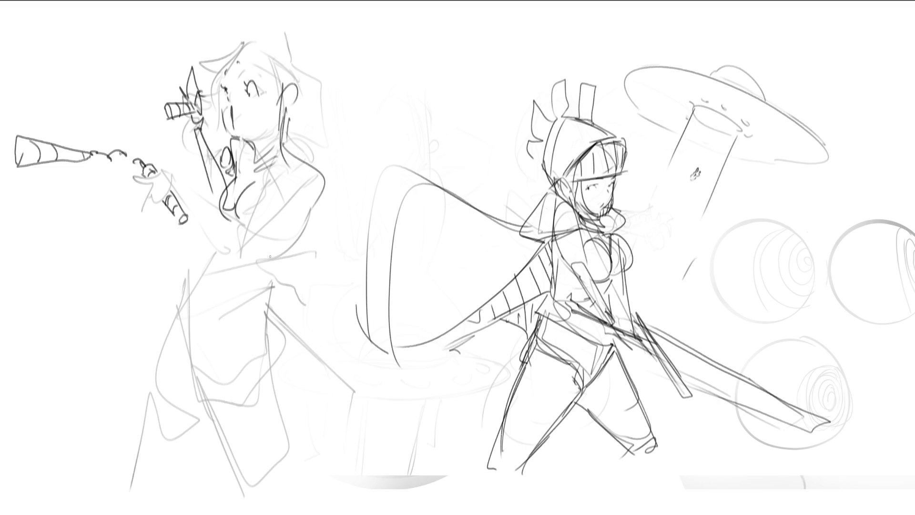
{"action": "mouse_move", "coordinate": [162, 174]}
{"action": "left_mouse_down"}
{"action": "mouse_move", "coordinate": [133, 181]}
{"action": "mouse_move", "coordinate": [160, 207]}
{"action": "mouse_move", "coordinate": [174, 192]}
{"action": "mouse_move", "coordinate": [209, 223]}
{"action": "mouse_move", "coordinate": [198, 238]}
{"action": "mouse_move", "coordinate": [221, 217]}
{"action": "mouse_move", "coordinate": [291, 185]}
{"action": "left_mouse_up"}
- Ink the chest and shoulder lines, redrawing them after one undo
{"action": "mouse_move", "coordinate": [215, 246]}
{"action": "left_mouse_down"}
{"action": "mouse_move", "coordinate": [307, 204]}
{"action": "mouse_move", "coordinate": [303, 214]}
{"action": "left_mouse_up"}
{"action": "key", "text": "ctrl+z"}
{"action": "key", "text": "ctrl+z"}
{"action": "left_click_drag", "start_coordinate": [208, 255], "coordinate": [304, 218]}
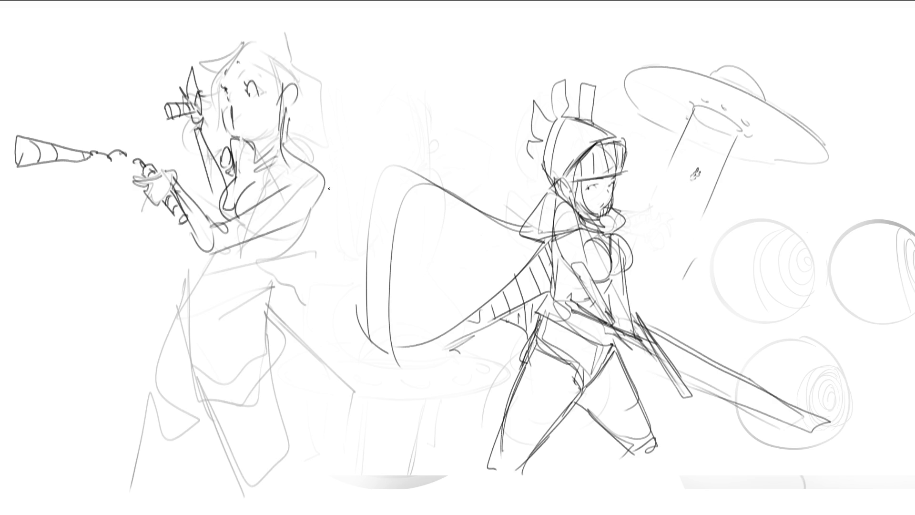
{"action": "left_click_drag", "start_coordinate": [333, 185], "coordinate": [311, 219]}
{"action": "mouse_move", "coordinate": [314, 217]}
{"action": "left_mouse_down"}
{"action": "mouse_move", "coordinate": [257, 290]}
{"action": "mouse_move", "coordinate": [203, 264]}
{"action": "mouse_move", "coordinate": [176, 347]}
{"action": "left_mouse_up"}
- Ink the side, the hip-to-waist curve and hip lines down to the leg
{"action": "left_click_drag", "start_coordinate": [190, 309], "coordinate": [197, 408]}
{"action": "left_click_drag", "start_coordinate": [199, 361], "coordinate": [258, 298]}
{"action": "left_click_drag", "start_coordinate": [255, 297], "coordinate": [265, 327]}
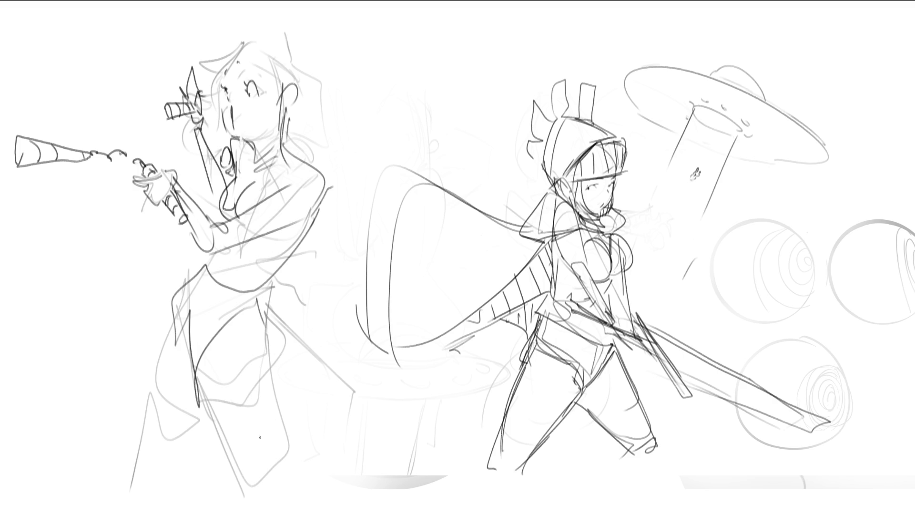
{"action": "left_click_drag", "start_coordinate": [201, 393], "coordinate": [217, 360]}
{"action": "left_click_drag", "start_coordinate": [202, 397], "coordinate": [239, 471]}
- Replace the hip strokes with chest, shoulder, neck and collar lines
{"action": "key", "text": "ctrl+z"}
{"action": "key", "text": "ctrl+z"}
{"action": "mouse_move", "coordinate": [274, 208]}
{"action": "left_mouse_down"}
{"action": "mouse_move", "coordinate": [275, 233]}
{"action": "mouse_move", "coordinate": [321, 192]}
{"action": "mouse_move", "coordinate": [318, 175]}
{"action": "left_mouse_up"}
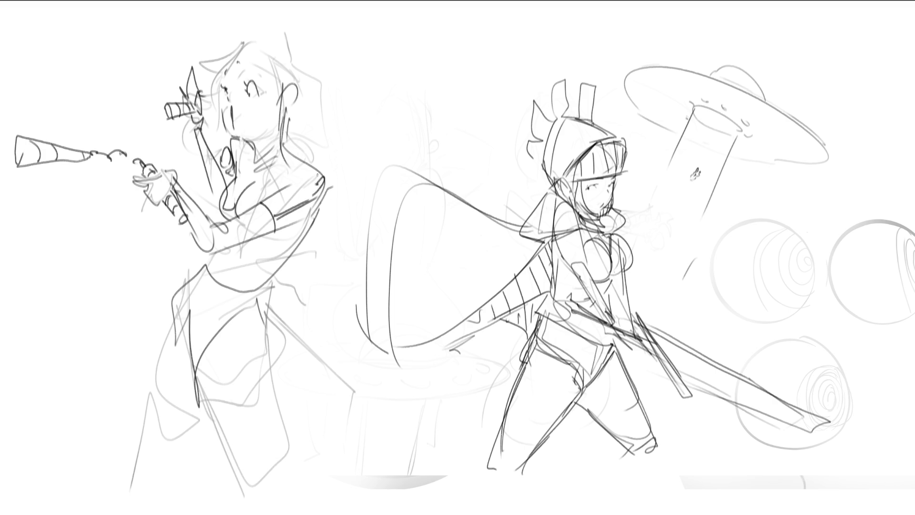
{"action": "mouse_move", "coordinate": [252, 144]}
{"action": "left_mouse_down"}
{"action": "mouse_move", "coordinate": [281, 143]}
{"action": "mouse_move", "coordinate": [303, 171]}
{"action": "mouse_move", "coordinate": [236, 142]}
{"action": "left_mouse_up"}
{"action": "mouse_move", "coordinate": [239, 143]}
{"action": "left_mouse_down"}
{"action": "mouse_move", "coordinate": [236, 155]}
{"action": "mouse_move", "coordinate": [211, 153]}
{"action": "left_mouse_up"}
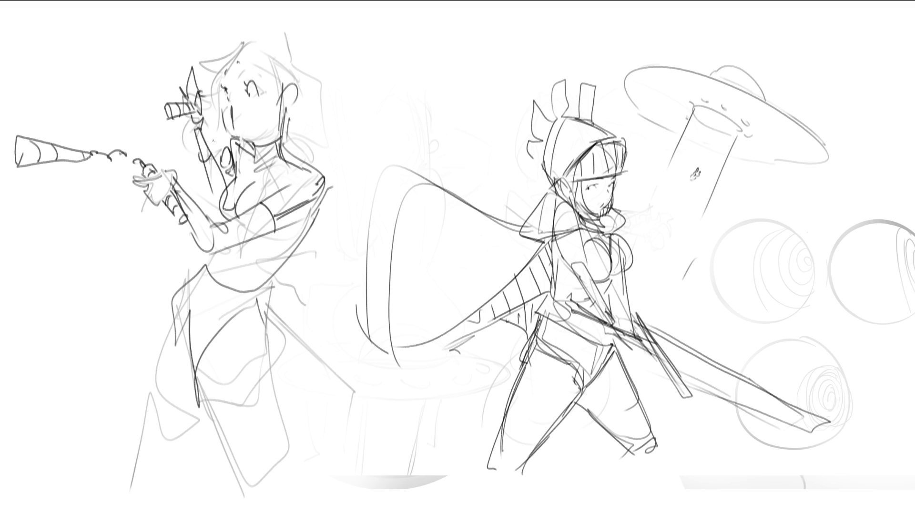
- Ink the contour from shoulder to waist and the long leg lines
{"action": "mouse_move", "coordinate": [303, 220]}
{"action": "left_mouse_down"}
{"action": "mouse_move", "coordinate": [249, 291]}
{"action": "mouse_move", "coordinate": [250, 377]}
{"action": "left_mouse_up"}
{"action": "left_click_drag", "start_coordinate": [248, 317], "coordinate": [291, 474]}
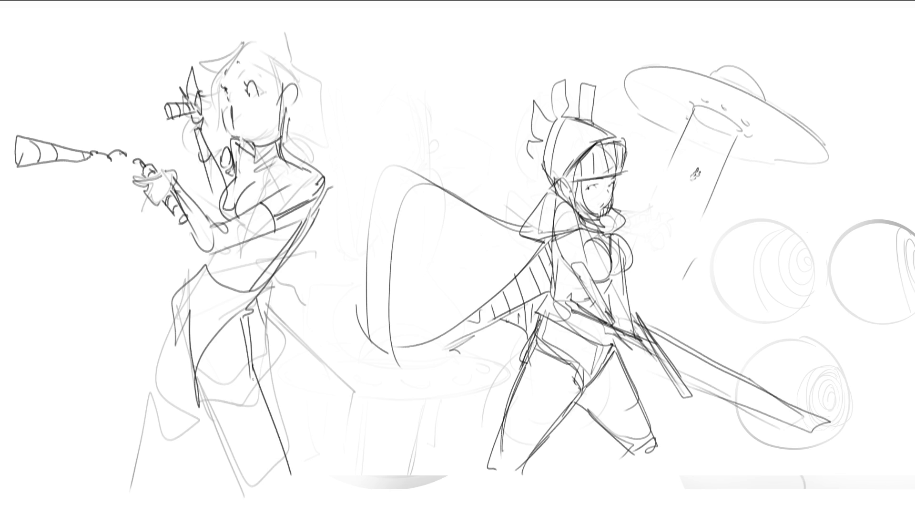
{"action": "left_click_drag", "start_coordinate": [247, 376], "coordinate": [305, 503]}
{"action": "left_click_drag", "start_coordinate": [260, 304], "coordinate": [278, 399]}
{"action": "left_click_drag", "start_coordinate": [275, 374], "coordinate": [315, 480]}
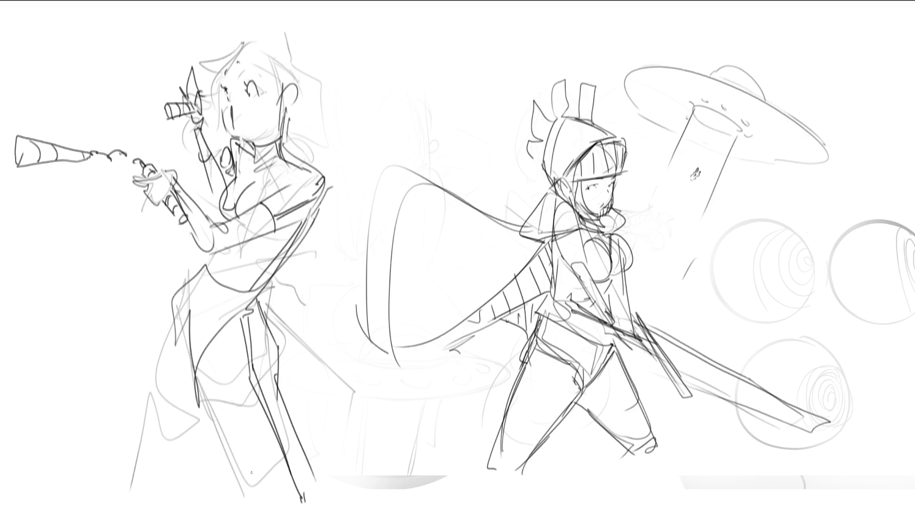
- Ink the hair arc, eyebrow, peaked hairline, hair strands, curls and face lines
{"action": "mouse_move", "coordinate": [189, 53]}
{"action": "left_mouse_down"}
{"action": "mouse_move", "coordinate": [241, 46]}
{"action": "mouse_move", "coordinate": [215, 79]}
{"action": "mouse_move", "coordinate": [268, 78]}
{"action": "left_mouse_up"}
{"action": "left_click_drag", "start_coordinate": [242, 46], "coordinate": [261, 61]}
{"action": "left_click_drag", "start_coordinate": [260, 46], "coordinate": [277, 80]}
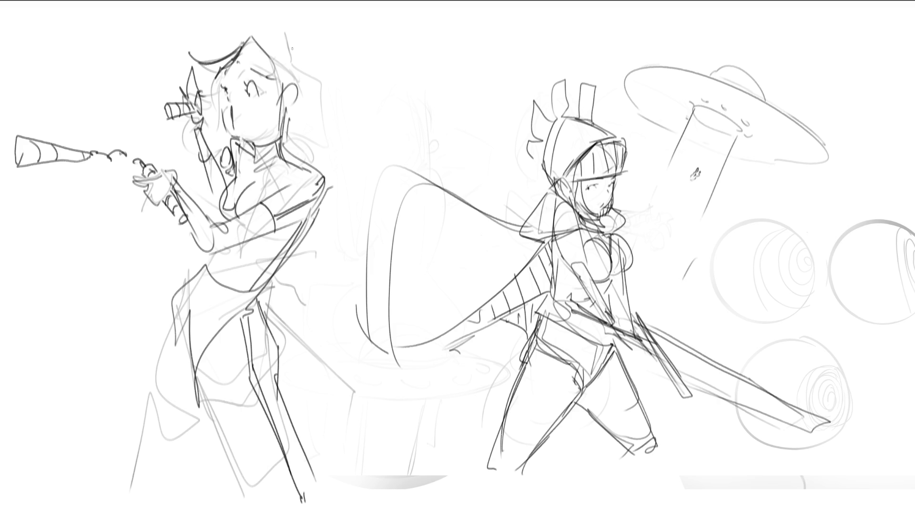
{"action": "mouse_move", "coordinate": [258, 39]}
{"action": "left_mouse_down"}
{"action": "mouse_move", "coordinate": [306, 73]}
{"action": "mouse_move", "coordinate": [231, 51]}
{"action": "mouse_move", "coordinate": [270, 30]}
{"action": "mouse_move", "coordinate": [298, 71]}
{"action": "mouse_move", "coordinate": [329, 77]}
{"action": "mouse_move", "coordinate": [321, 135]}
{"action": "left_mouse_up"}
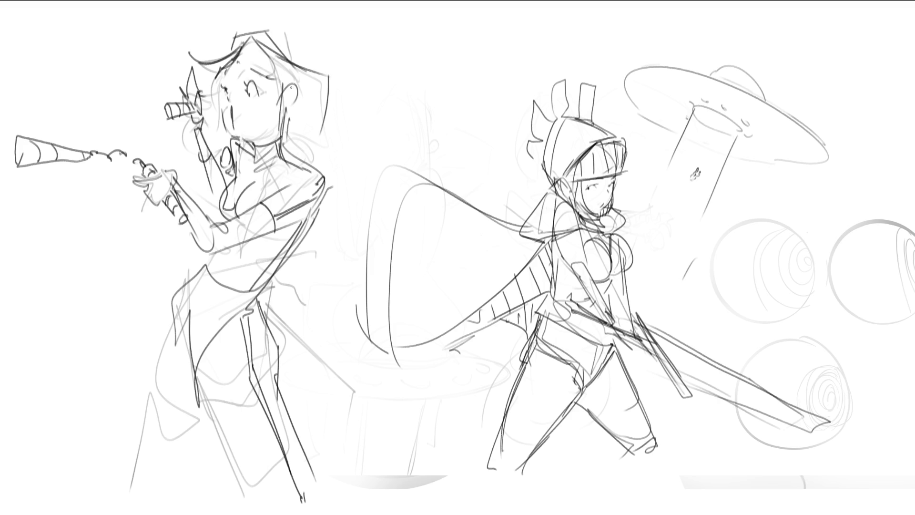
{"action": "left_click_drag", "start_coordinate": [274, 58], "coordinate": [292, 139]}
{"action": "left_click_drag", "start_coordinate": [328, 111], "coordinate": [339, 136]}
{"action": "mouse_move", "coordinate": [330, 105]}
{"action": "left_mouse_down"}
{"action": "mouse_move", "coordinate": [344, 100]}
{"action": "mouse_move", "coordinate": [350, 128]}
{"action": "left_mouse_up"}
{"action": "left_click_drag", "start_coordinate": [217, 76], "coordinate": [217, 91]}
{"action": "left_click_drag", "start_coordinate": [206, 92], "coordinate": [224, 151]}
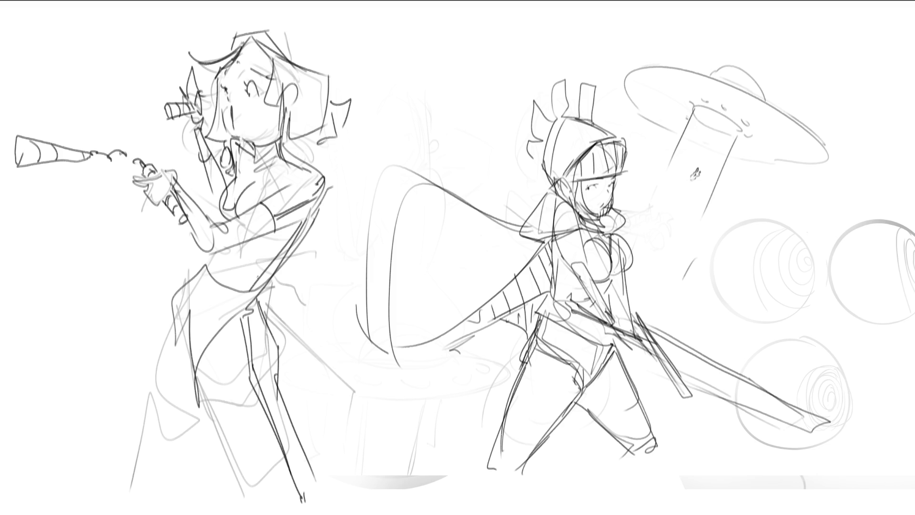
- Draw the long curved drape down her left side, redoing one misplaced edge
{"action": "left_click_drag", "start_coordinate": [120, 242], "coordinate": [183, 275]}
{"action": "left_click_drag", "start_coordinate": [161, 245], "coordinate": [152, 350]}
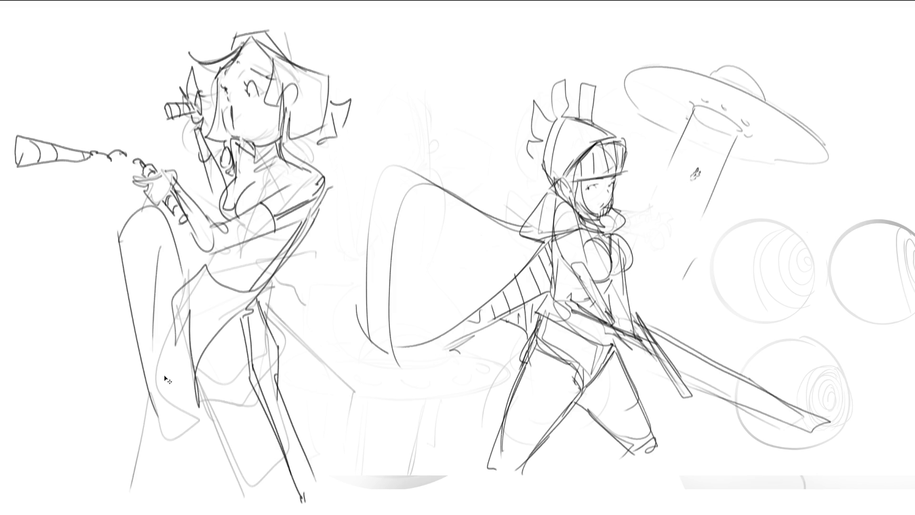
{"action": "mouse_move", "coordinate": [154, 270]}
{"action": "left_mouse_down"}
{"action": "mouse_move", "coordinate": [189, 419]}
{"action": "mouse_move", "coordinate": [177, 434]}
{"action": "left_mouse_up"}
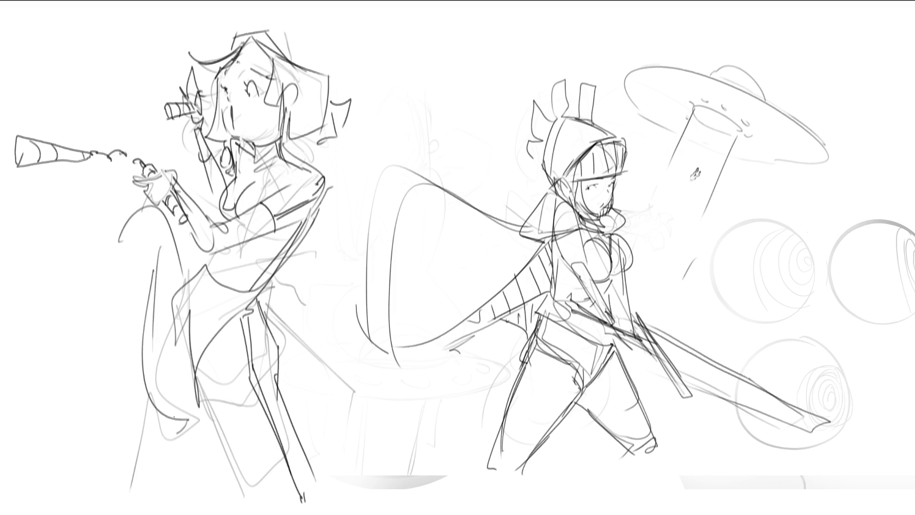
{"action": "mouse_move", "coordinate": [115, 244]}
{"action": "left_mouse_down"}
{"action": "mouse_move", "coordinate": [143, 441]}
{"action": "mouse_move", "coordinate": [158, 475]}
{"action": "mouse_move", "coordinate": [154, 431]}
{"action": "left_mouse_up"}
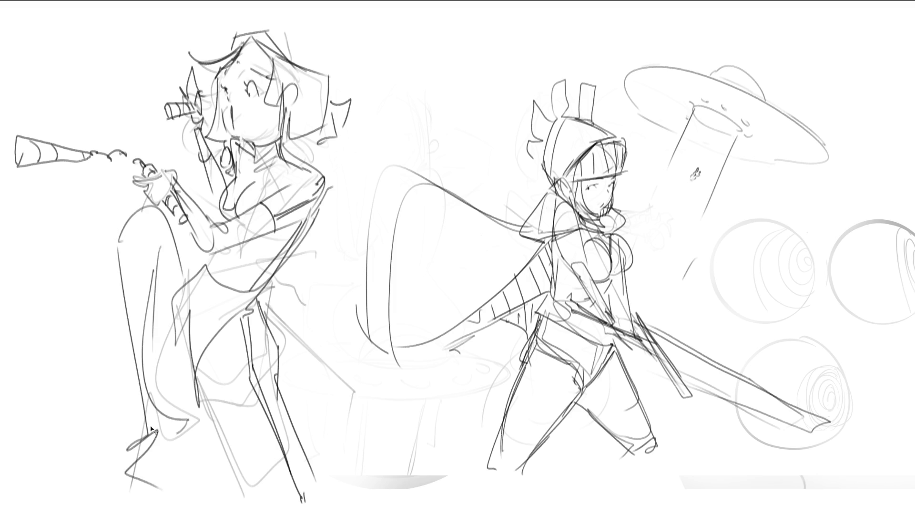
{"action": "key", "text": "ctrl+z"}
{"action": "left_click_drag", "start_coordinate": [135, 386], "coordinate": [162, 482]}
{"action": "left_click_drag", "start_coordinate": [124, 227], "coordinate": [143, 420]}
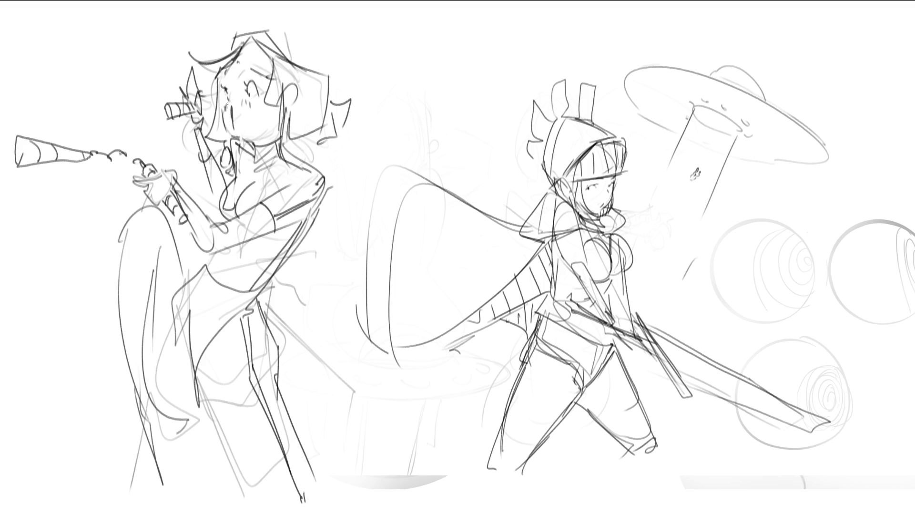
- Add spiky hair strokes on top and right of the head and detail inside the ear
{"action": "left_click_drag", "start_coordinate": [218, 71], "coordinate": [291, 64]}
{"action": "mouse_move", "coordinate": [282, 15]}
{"action": "left_mouse_down"}
{"action": "mouse_move", "coordinate": [220, 52]}
{"action": "mouse_move", "coordinate": [317, 75]}
{"action": "left_mouse_up"}
{"action": "left_click_drag", "start_coordinate": [314, 37], "coordinate": [314, 90]}
{"action": "left_click_drag", "start_coordinate": [274, 27], "coordinate": [312, 31]}
{"action": "mouse_move", "coordinate": [314, 41]}
{"action": "left_mouse_down"}
{"action": "mouse_move", "coordinate": [316, 73]}
{"action": "mouse_move", "coordinate": [337, 84]}
{"action": "left_mouse_up"}
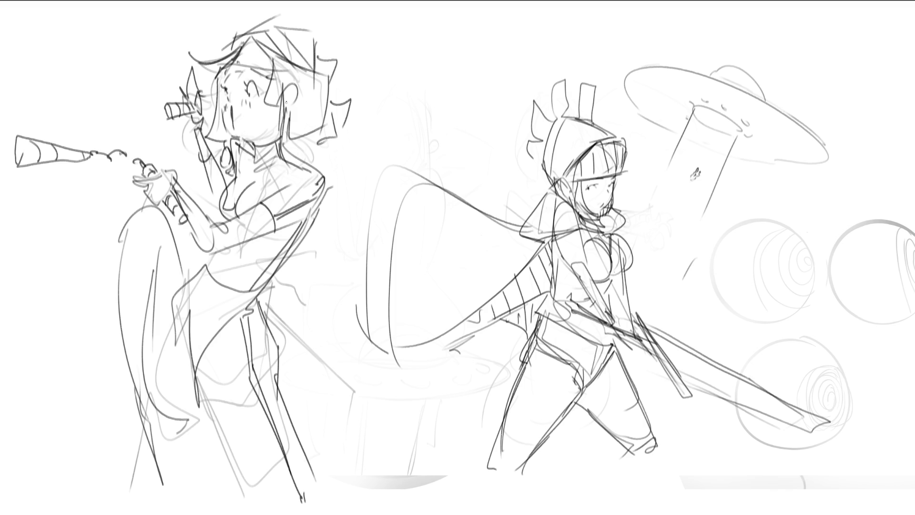
{"action": "left_click_drag", "start_coordinate": [286, 102], "coordinate": [294, 98]}
- Ink a dark hip edge and shading curve after removing stray hip marks
{"action": "left_click_drag", "start_coordinate": [159, 244], "coordinate": [158, 237]}
{"action": "key", "text": "ctrl+z"}
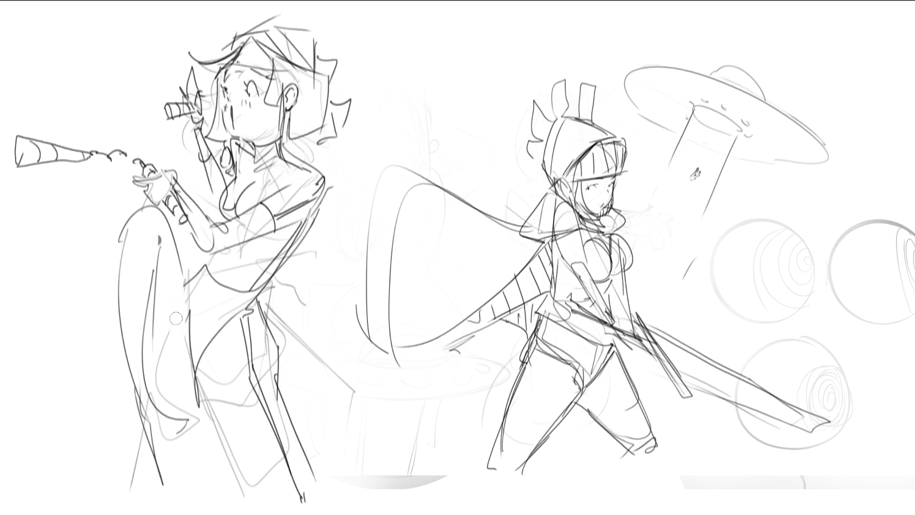
{"action": "key", "text": "ctrl+z"}
{"action": "left_click_drag", "start_coordinate": [186, 283], "coordinate": [188, 331]}
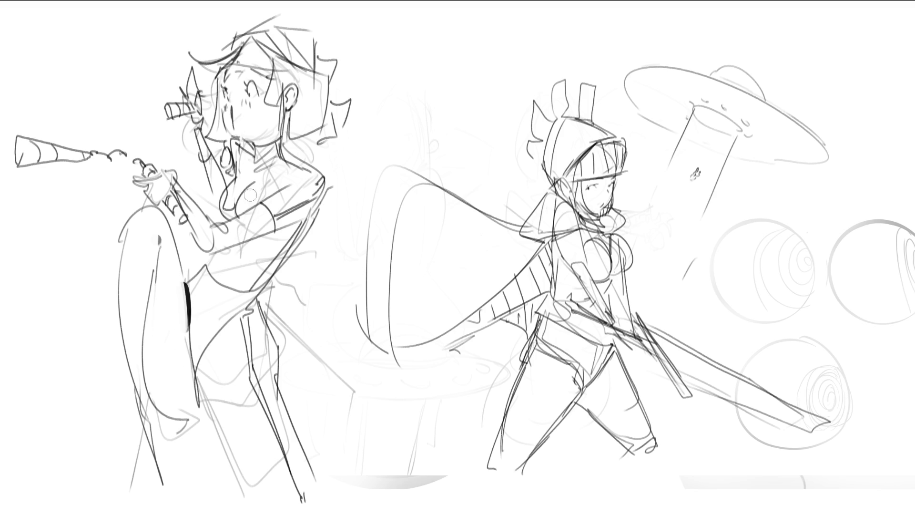
{"action": "left_click_drag", "start_coordinate": [210, 267], "coordinate": [190, 288]}
- Ink thick dark lines down the torso, leg and shoulder, dropping the arm stroke, then add leg accents
{"action": "mouse_move", "coordinate": [306, 226]}
{"action": "left_mouse_down"}
{"action": "mouse_move", "coordinate": [241, 313]}
{"action": "mouse_move", "coordinate": [260, 400]}
{"action": "mouse_move", "coordinate": [297, 491]}
{"action": "left_mouse_up"}
{"action": "left_click_drag", "start_coordinate": [268, 221], "coordinate": [326, 177]}
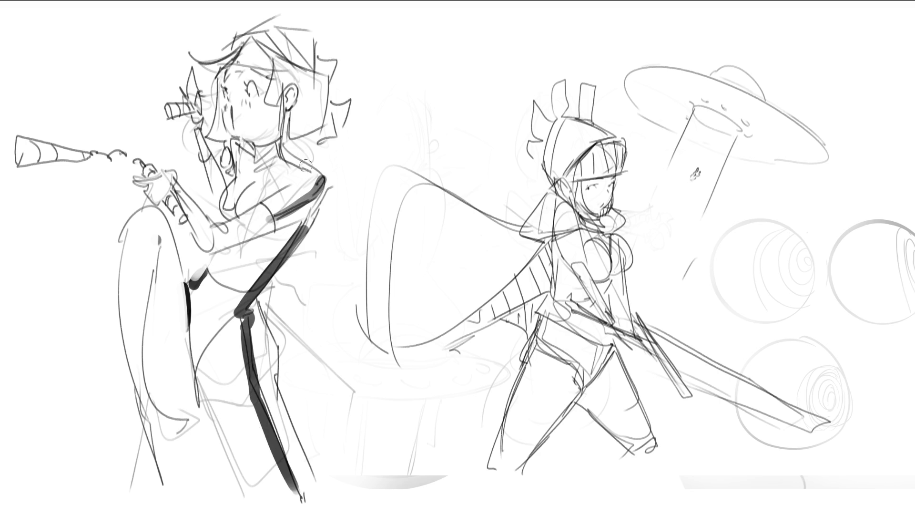
{"action": "left_click_drag", "start_coordinate": [274, 143], "coordinate": [332, 180]}
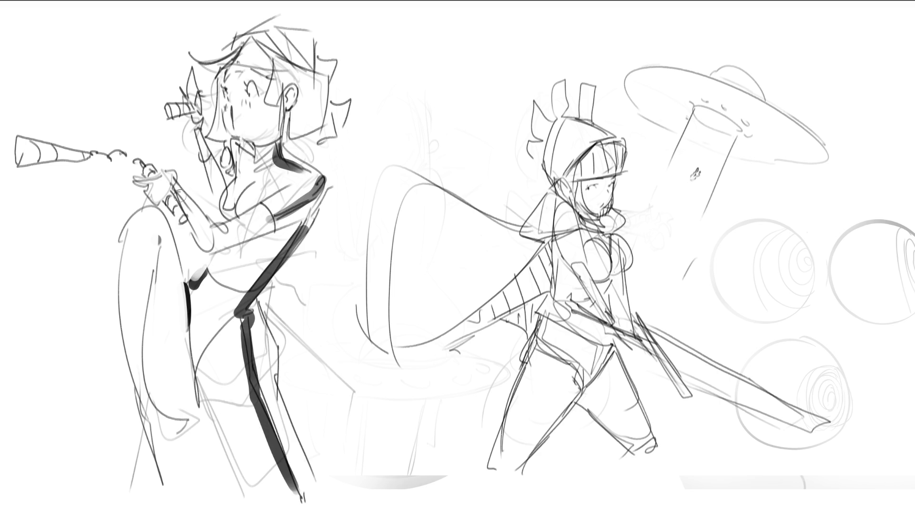
{"action": "mouse_move", "coordinate": [175, 191]}
{"action": "left_mouse_down"}
{"action": "mouse_move", "coordinate": [209, 240]}
{"action": "mouse_move", "coordinate": [285, 212]}
{"action": "left_mouse_up"}
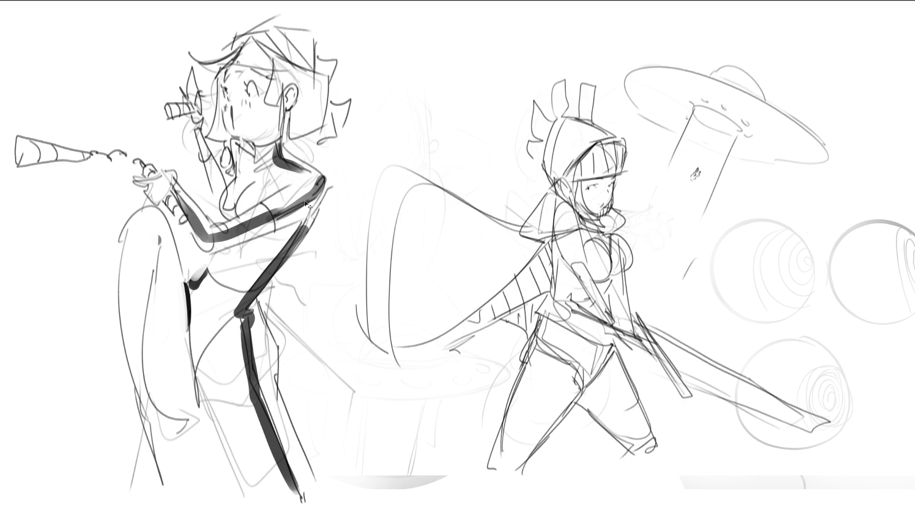
{"action": "key", "text": "ctrl+z"}
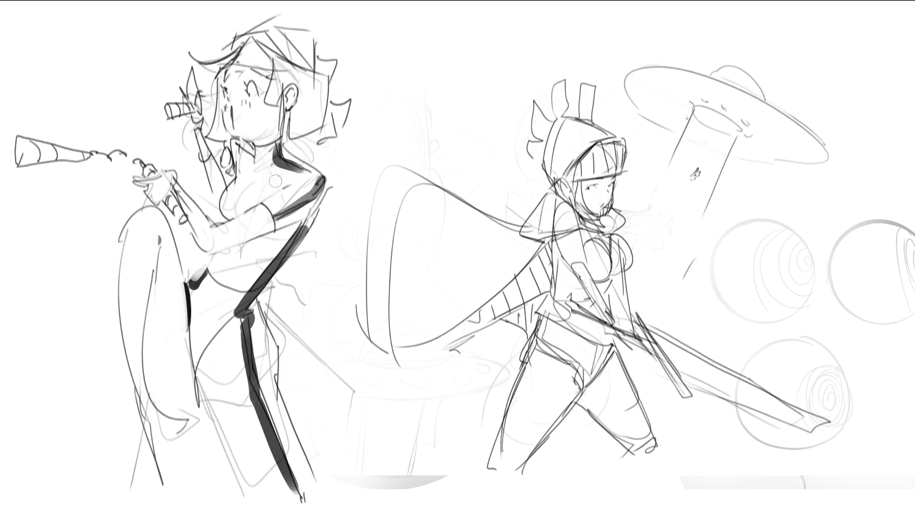
{"action": "left_click_drag", "start_coordinate": [139, 355], "coordinate": [117, 365]}
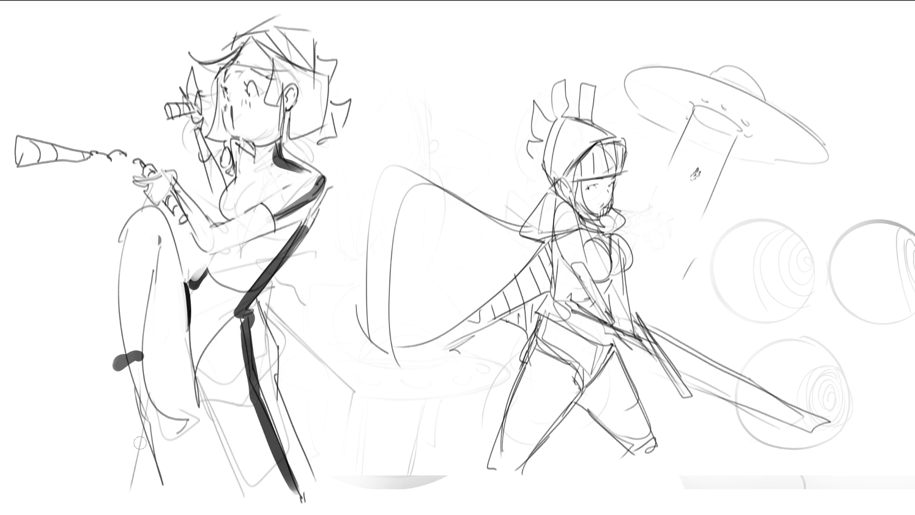
{"action": "left_click_drag", "start_coordinate": [133, 405], "coordinate": [139, 469]}
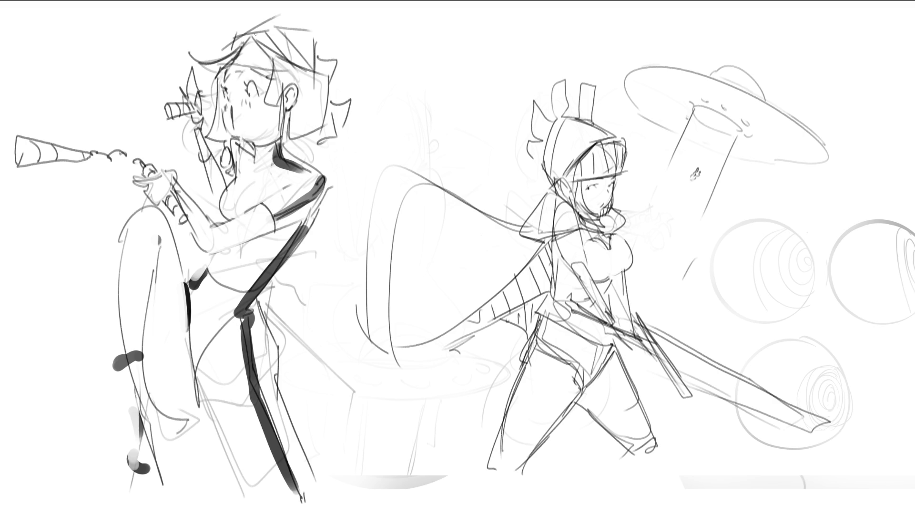
- Ink the hair top, a pointed lock, jaw lines, a face curl and the mouth
{"action": "mouse_move", "coordinate": [188, 49]}
{"action": "left_mouse_down"}
{"action": "mouse_move", "coordinate": [219, 71]}
{"action": "mouse_move", "coordinate": [241, 47]}
{"action": "mouse_move", "coordinate": [232, 58]}
{"action": "mouse_move", "coordinate": [230, 36]}
{"action": "mouse_move", "coordinate": [283, 9]}
{"action": "mouse_move", "coordinate": [343, 58]}
{"action": "mouse_move", "coordinate": [340, 94]}
{"action": "mouse_move", "coordinate": [352, 112]}
{"action": "mouse_move", "coordinate": [337, 129]}
{"action": "left_mouse_up"}
{"action": "left_click_drag", "start_coordinate": [273, 69], "coordinate": [289, 144]}
{"action": "mouse_move", "coordinate": [304, 138]}
{"action": "left_mouse_down"}
{"action": "mouse_move", "coordinate": [336, 112]}
{"action": "mouse_move", "coordinate": [332, 124]}
{"action": "left_mouse_up"}
{"action": "left_click_drag", "start_coordinate": [287, 152], "coordinate": [334, 132]}
{"action": "mouse_move", "coordinate": [219, 71]}
{"action": "left_mouse_down"}
{"action": "mouse_move", "coordinate": [206, 131]}
{"action": "mouse_move", "coordinate": [231, 136]}
{"action": "mouse_move", "coordinate": [204, 104]}
{"action": "left_mouse_up"}
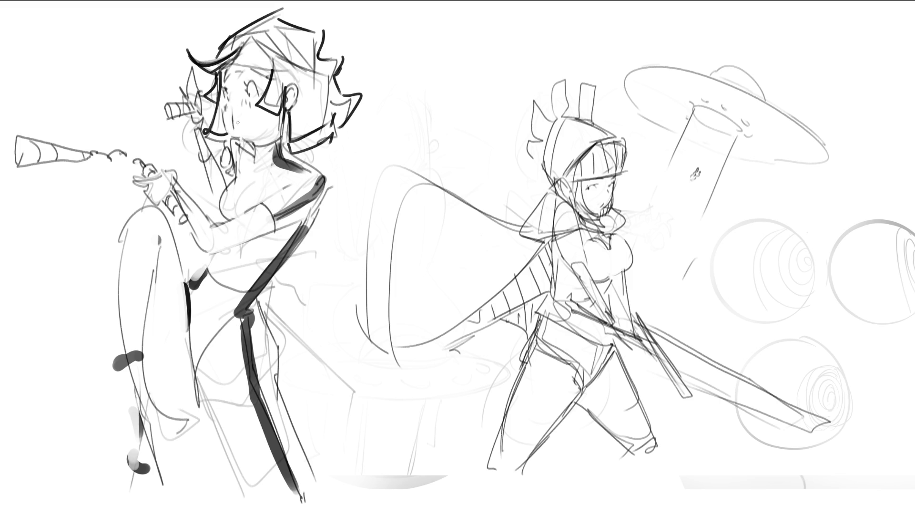
{"action": "left_click_drag", "start_coordinate": [230, 129], "coordinate": [247, 119]}
- Block in the lower body with dark curves and light grey fills
{"action": "mouse_move", "coordinate": [252, 359]}
{"action": "left_mouse_down"}
{"action": "mouse_move", "coordinate": [254, 376]}
{"action": "mouse_move", "coordinate": [248, 325]}
{"action": "mouse_move", "coordinate": [291, 482]}
{"action": "mouse_move", "coordinate": [253, 357]}
{"action": "mouse_move", "coordinate": [225, 329]}
{"action": "mouse_move", "coordinate": [205, 353]}
{"action": "mouse_move", "coordinate": [214, 402]}
{"action": "mouse_move", "coordinate": [256, 350]}
{"action": "mouse_move", "coordinate": [214, 371]}
{"action": "mouse_move", "coordinate": [264, 327]}
{"action": "mouse_move", "coordinate": [299, 319]}
{"action": "mouse_move", "coordinate": [262, 414]}
{"action": "left_mouse_up"}
{"action": "left_click", "coordinate": [284, 294]}
{"action": "left_click_drag", "start_coordinate": [285, 296], "coordinate": [268, 421]}
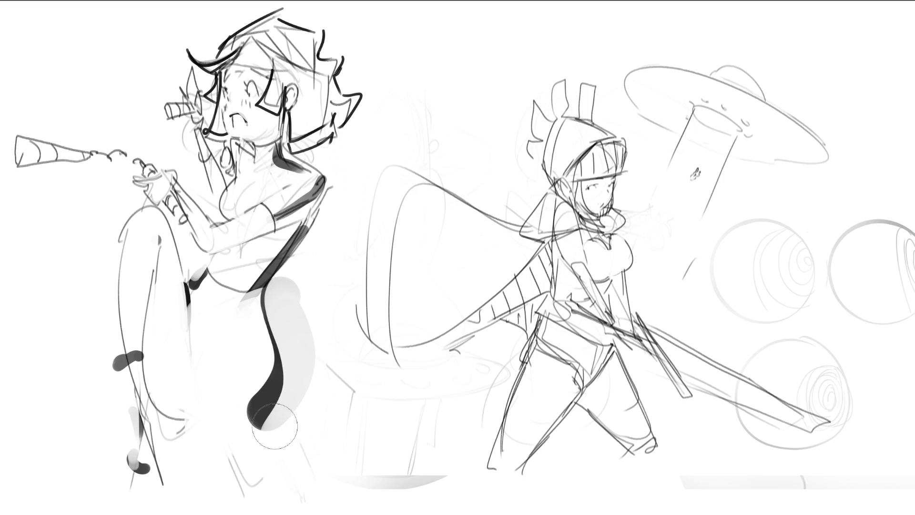
{"action": "mouse_move", "coordinate": [179, 404]}
{"action": "left_mouse_down"}
{"action": "mouse_move", "coordinate": [188, 423]}
{"action": "mouse_move", "coordinate": [253, 435]}
{"action": "mouse_move", "coordinate": [205, 417]}
{"action": "mouse_move", "coordinate": [250, 431]}
{"action": "left_mouse_up"}
{"action": "mouse_move", "coordinate": [174, 439]}
{"action": "left_mouse_down"}
{"action": "mouse_move", "coordinate": [181, 465]}
{"action": "mouse_move", "coordinate": [267, 436]}
{"action": "mouse_move", "coordinate": [274, 505]}
{"action": "left_mouse_up"}
{"action": "left_click_drag", "start_coordinate": [177, 400], "coordinate": [201, 506]}
{"action": "left_click_drag", "start_coordinate": [205, 410], "coordinate": [226, 491]}
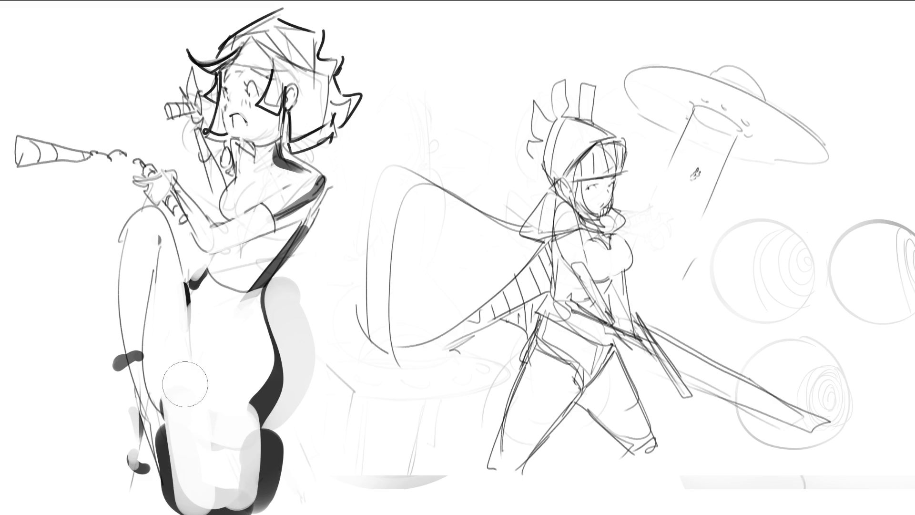
{"action": "mouse_move", "coordinate": [181, 379]}
{"action": "left_mouse_down"}
{"action": "mouse_move", "coordinate": [178, 453]}
{"action": "mouse_move", "coordinate": [215, 506]}
{"action": "left_mouse_up"}
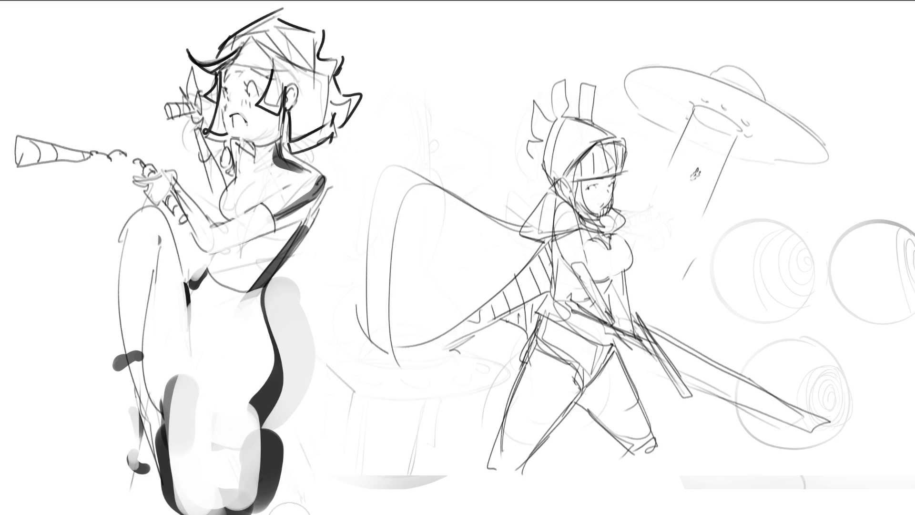
- Add a dark arch over the lower form, then lighten it and white out the lower leg and foot
{"action": "mouse_move", "coordinate": [164, 329]}
{"action": "left_mouse_down"}
{"action": "mouse_move", "coordinate": [188, 298]}
{"action": "mouse_move", "coordinate": [233, 382]}
{"action": "left_mouse_up"}
{"action": "left_click_drag", "start_coordinate": [148, 324], "coordinate": [167, 452]}
{"action": "mouse_move", "coordinate": [174, 389]}
{"action": "left_mouse_down"}
{"action": "mouse_move", "coordinate": [219, 333]}
{"action": "mouse_move", "coordinate": [204, 358]}
{"action": "mouse_move", "coordinate": [179, 367]}
{"action": "mouse_move", "coordinate": [216, 422]}
{"action": "mouse_move", "coordinate": [229, 376]}
{"action": "mouse_move", "coordinate": [160, 498]}
{"action": "mouse_move", "coordinate": [229, 457]}
{"action": "mouse_move", "coordinate": [248, 419]}
{"action": "mouse_move", "coordinate": [291, 442]}
{"action": "mouse_move", "coordinate": [215, 503]}
{"action": "mouse_move", "coordinate": [296, 396]}
{"action": "mouse_move", "coordinate": [181, 496]}
{"action": "mouse_move", "coordinate": [179, 483]}
{"action": "left_mouse_up"}
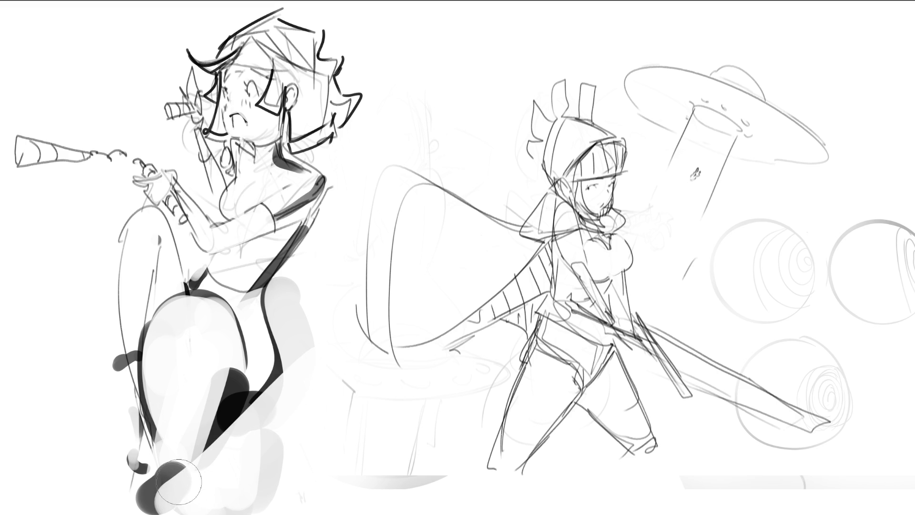
{"action": "mouse_move", "coordinate": [178, 483]}
{"action": "left_mouse_down"}
{"action": "mouse_move", "coordinate": [248, 382]}
{"action": "mouse_move", "coordinate": [238, 410]}
{"action": "mouse_move", "coordinate": [248, 382]}
{"action": "mouse_move", "coordinate": [285, 423]}
{"action": "mouse_move", "coordinate": [270, 348]}
{"action": "mouse_move", "coordinate": [286, 333]}
{"action": "mouse_move", "coordinate": [291, 296]}
{"action": "mouse_move", "coordinate": [292, 374]}
{"action": "mouse_move", "coordinate": [296, 293]}
{"action": "mouse_move", "coordinate": [308, 311]}
{"action": "mouse_move", "coordinate": [309, 382]}
{"action": "mouse_move", "coordinate": [252, 452]}
{"action": "left_mouse_up"}
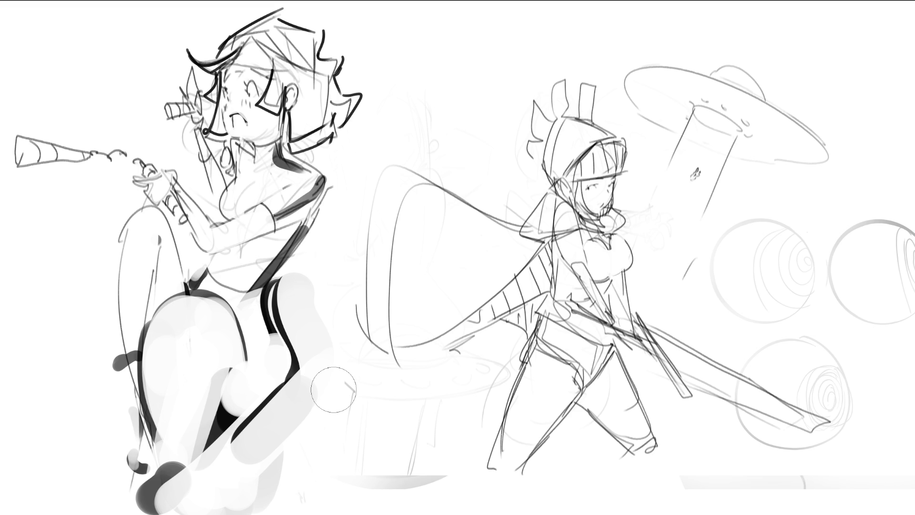
{"action": "mouse_move", "coordinate": [152, 229]}
{"action": "left_mouse_down"}
{"action": "mouse_move", "coordinate": [109, 317]}
{"action": "mouse_move", "coordinate": [146, 273]}
{"action": "mouse_move", "coordinate": [138, 278]}
{"action": "mouse_move", "coordinate": [143, 253]}
{"action": "mouse_move", "coordinate": [191, 258]}
{"action": "mouse_move", "coordinate": [191, 296]}
{"action": "mouse_move", "coordinate": [224, 314]}
{"action": "left_mouse_up"}
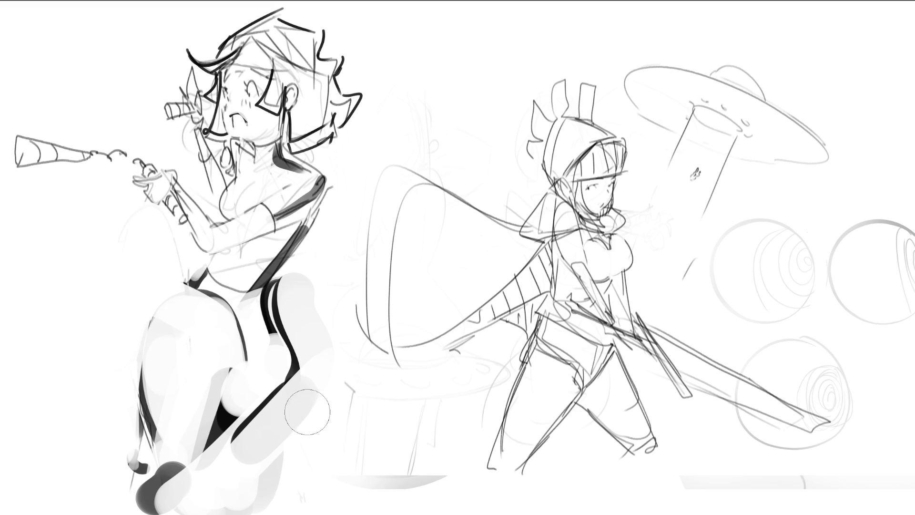
{"action": "mouse_move", "coordinate": [170, 308]}
{"action": "left_mouse_down"}
{"action": "mouse_move", "coordinate": [151, 396]}
{"action": "mouse_move", "coordinate": [183, 426]}
{"action": "mouse_move", "coordinate": [184, 357]}
{"action": "mouse_move", "coordinate": [179, 367]}
{"action": "mouse_move", "coordinate": [275, 514]}
{"action": "left_mouse_up"}
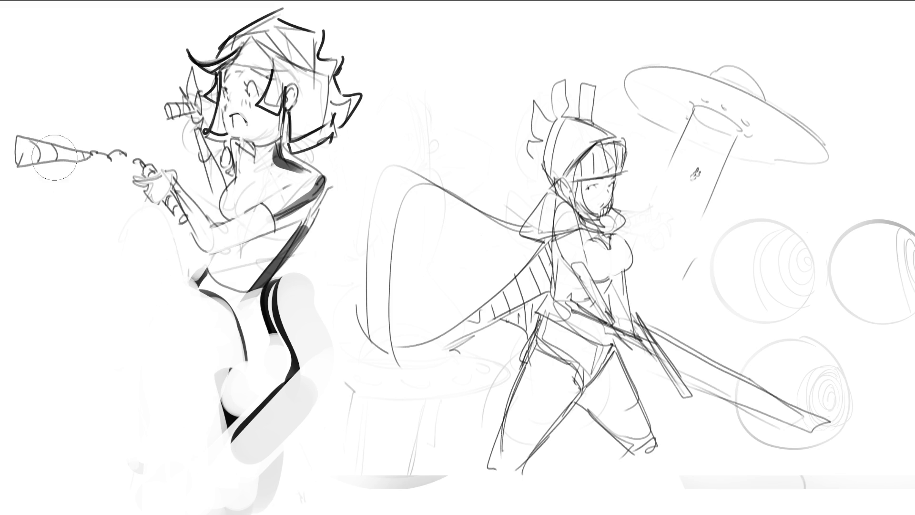
- With a much smaller brush, fill the horn cone, hilt and held piece solid black
{"action": "key", "text": "["}
{"action": "key", "text": "["}
{"action": "key", "text": "["}
{"action": "mouse_move", "coordinate": [25, 149]}
{"action": "left_mouse_down"}
{"action": "mouse_move", "coordinate": [21, 138]}
{"action": "mouse_move", "coordinate": [28, 157]}
{"action": "mouse_move", "coordinate": [88, 157]}
{"action": "mouse_move", "coordinate": [23, 141]}
{"action": "mouse_move", "coordinate": [153, 173]}
{"action": "mouse_move", "coordinate": [184, 220]}
{"action": "mouse_move", "coordinate": [188, 208]}
{"action": "left_mouse_up"}
{"action": "left_click_drag", "start_coordinate": [163, 114], "coordinate": [184, 113]}
{"action": "left_click_drag", "start_coordinate": [225, 151], "coordinate": [231, 172]}
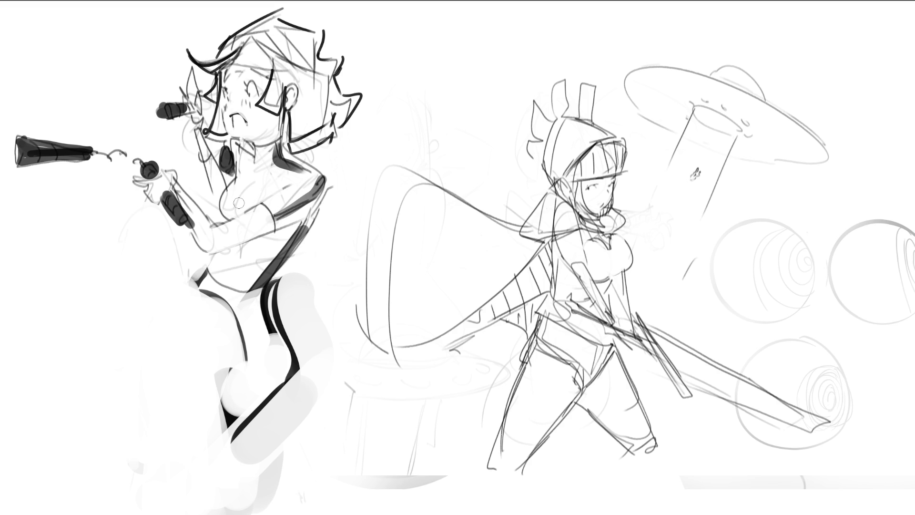
- Sketch curved leg outlines across the hip and lower body, then undo most of them
{"action": "mouse_move", "coordinate": [199, 282]}
{"action": "left_mouse_down"}
{"action": "mouse_move", "coordinate": [160, 292]}
{"action": "mouse_move", "coordinate": [98, 399]}
{"action": "left_mouse_up"}
{"action": "left_click_drag", "start_coordinate": [130, 336], "coordinate": [125, 339]}
{"action": "left_click_drag", "start_coordinate": [159, 313], "coordinate": [125, 344]}
{"action": "mouse_move", "coordinate": [122, 381]}
{"action": "left_mouse_down"}
{"action": "mouse_move", "coordinate": [132, 405]}
{"action": "mouse_move", "coordinate": [207, 393]}
{"action": "left_mouse_up"}
{"action": "left_click_drag", "start_coordinate": [143, 409], "coordinate": [212, 388]}
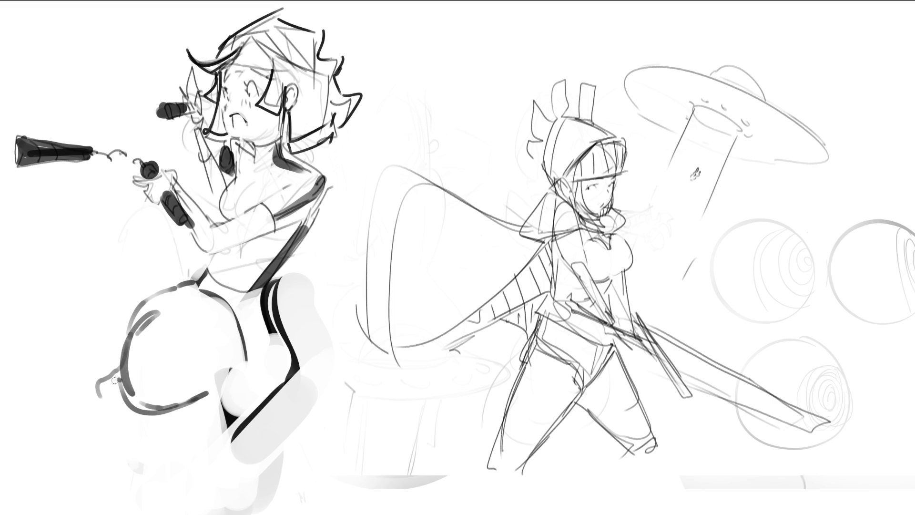
{"action": "left_click_drag", "start_coordinate": [118, 381], "coordinate": [90, 404]}
{"action": "mouse_move", "coordinate": [90, 404]}
{"action": "left_mouse_down"}
{"action": "mouse_move", "coordinate": [166, 412]}
{"action": "mouse_move", "coordinate": [231, 370]}
{"action": "mouse_move", "coordinate": [219, 448]}
{"action": "mouse_move", "coordinate": [210, 445]}
{"action": "left_mouse_up"}
{"action": "mouse_move", "coordinate": [185, 418]}
{"action": "left_mouse_down"}
{"action": "mouse_move", "coordinate": [207, 482]}
{"action": "mouse_move", "coordinate": [282, 411]}
{"action": "left_mouse_up"}
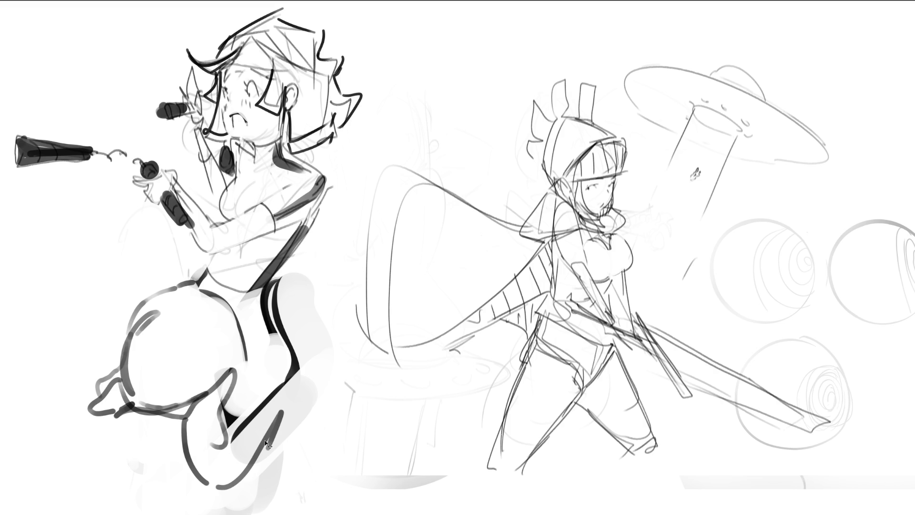
{"action": "key", "text": "ctrl+z"}
{"action": "key", "text": "ctrl+z"}
{"action": "key", "text": "ctrl+z"}
{"action": "key", "text": "ctrl+z"}
{"action": "key", "text": "ctrl+z"}
{"action": "key", "text": "ctrl+z"}
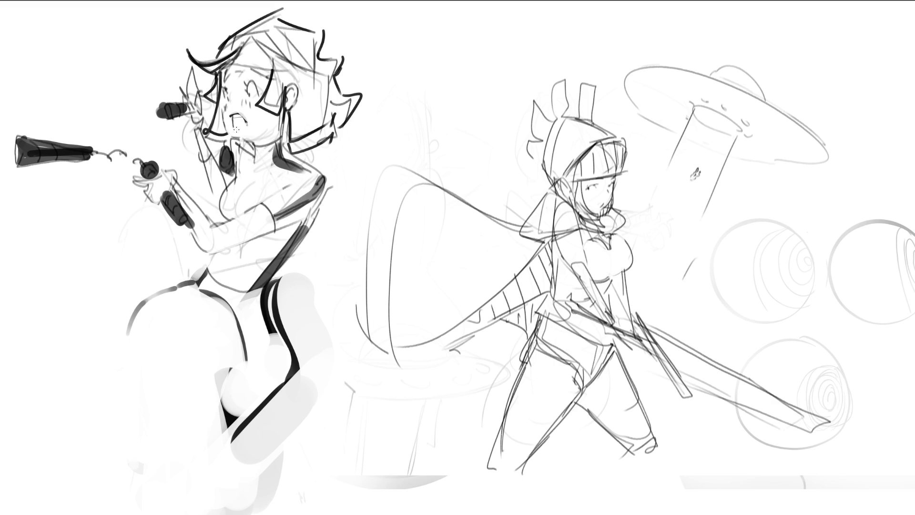
- Redraw the girl's open mouth, erase the dark hand and bomb marks, and darken the hip curve
{"action": "left_click_drag", "start_coordinate": [233, 130], "coordinate": [237, 127]}
{"action": "mouse_move", "coordinate": [163, 196]}
{"action": "left_mouse_down"}
{"action": "mouse_move", "coordinate": [143, 162]}
{"action": "mouse_move", "coordinate": [207, 233]}
{"action": "mouse_move", "coordinate": [180, 215]}
{"action": "mouse_move", "coordinate": [204, 245]}
{"action": "mouse_move", "coordinate": [188, 241]}
{"action": "left_mouse_up"}
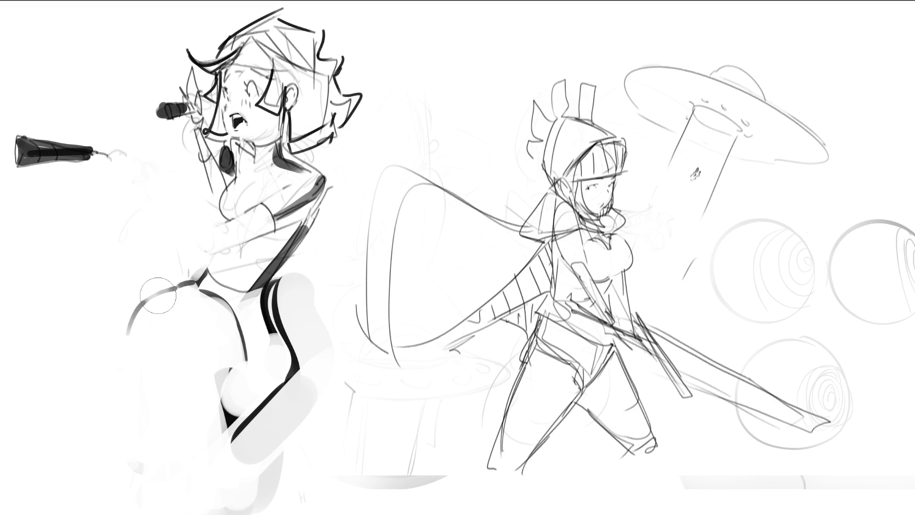
{"action": "left_click_drag", "start_coordinate": [158, 296], "coordinate": [158, 295]}
- Try several upper-arm lines, undo them all, and sketch a short line at the hip
{"action": "left_click_drag", "start_coordinate": [132, 218], "coordinate": [193, 247]}
{"action": "left_click_drag", "start_coordinate": [130, 210], "coordinate": [215, 226]}
{"action": "key", "text": "ctrl+z"}
{"action": "left_click_drag", "start_coordinate": [130, 206], "coordinate": [219, 227]}
{"action": "key", "text": "ctrl+z"}
{"action": "mouse_move", "coordinate": [146, 202]}
{"action": "left_mouse_down"}
{"action": "mouse_move", "coordinate": [220, 227]}
{"action": "mouse_move", "coordinate": [210, 226]}
{"action": "mouse_move", "coordinate": [114, 311]}
{"action": "left_mouse_up"}
{"action": "key", "text": "ctrl+z"}
{"action": "key", "text": "ctrl+z"}
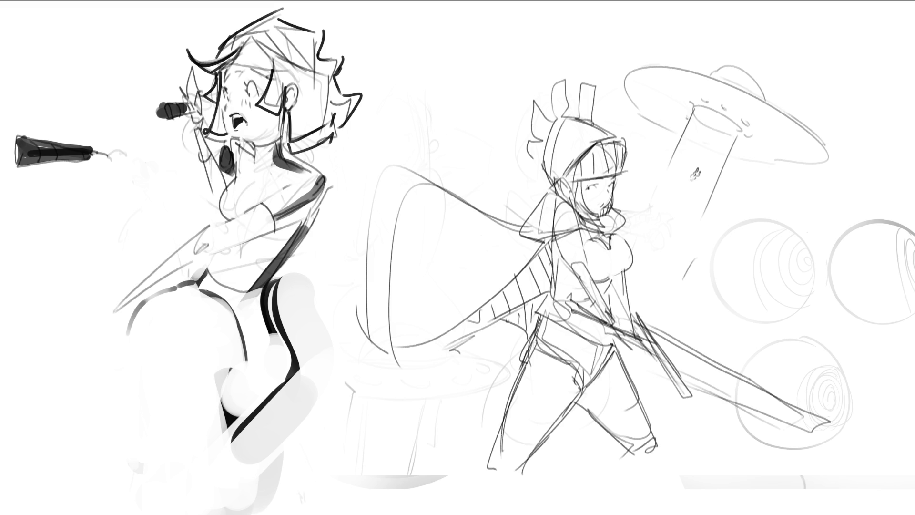
{"action": "key", "text": "ctrl+z"}
{"action": "mouse_move", "coordinate": [106, 284]}
{"action": "left_mouse_down"}
{"action": "mouse_move", "coordinate": [105, 266]}
{"action": "mouse_move", "coordinate": [108, 291]}
{"action": "mouse_move", "coordinate": [124, 264]}
{"action": "left_mouse_up"}
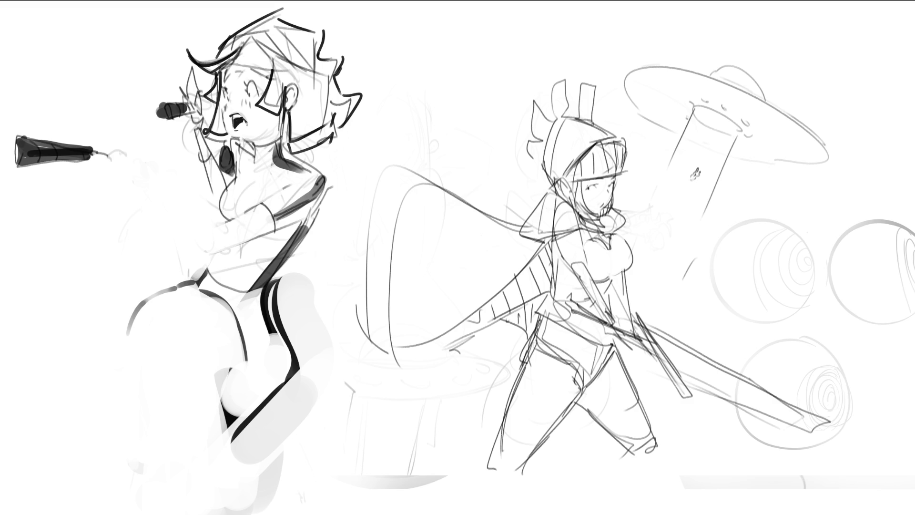
- Select the horn girl's drawing and shrink it, moving it lower on the page
{"action": "mouse_move", "coordinate": [447, 125]}
{"action": "left_mouse_down"}
{"action": "mouse_move", "coordinate": [402, 64]}
{"action": "mouse_move", "coordinate": [309, 0]}
{"action": "mouse_move", "coordinate": [0, 143]}
{"action": "mouse_move", "coordinate": [76, 514]}
{"action": "left_mouse_up"}
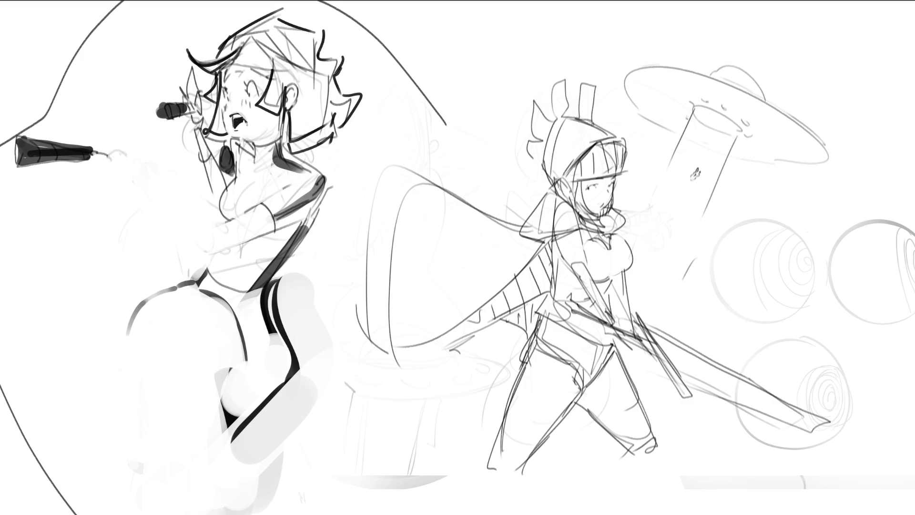
{"action": "key", "text": "ctrl+z"}
{"action": "mouse_move", "coordinate": [407, 99]}
{"action": "left_mouse_down"}
{"action": "mouse_move", "coordinate": [118, 0]}
{"action": "mouse_move", "coordinate": [2, 514]}
{"action": "left_mouse_up"}
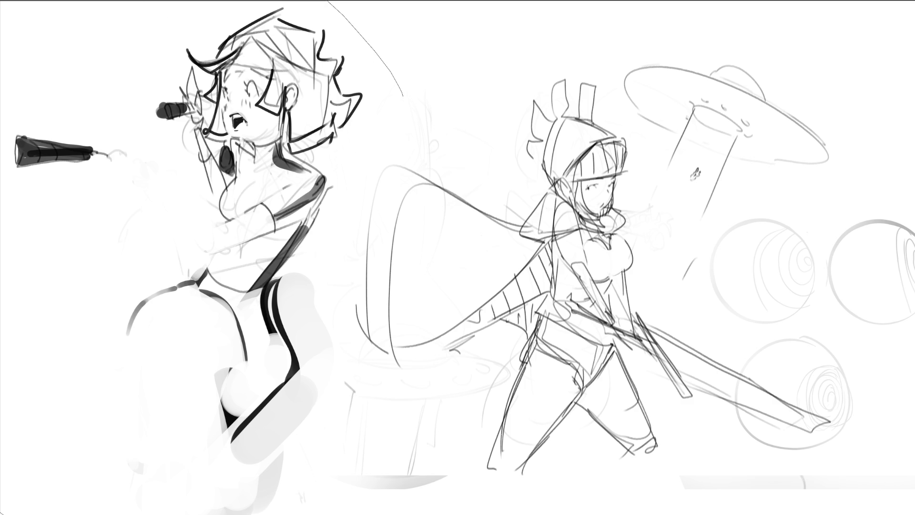
{"action": "mouse_move", "coordinate": [381, 514]}
{"action": "left_mouse_down"}
{"action": "mouse_move", "coordinate": [360, 358]}
{"action": "mouse_move", "coordinate": [422, 93]}
{"action": "left_mouse_up"}
{"action": "key", "text": "ctrl+t"}
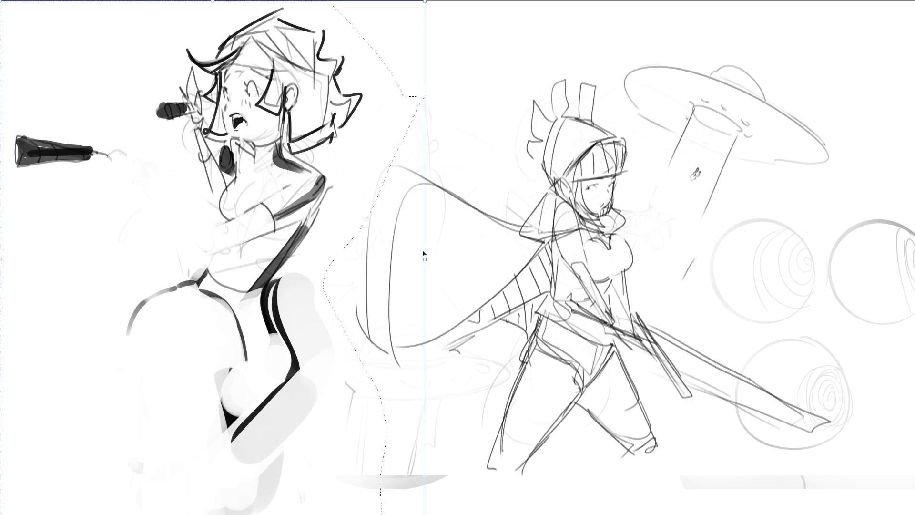
{"action": "mouse_move", "coordinate": [424, 254]}
{"action": "left_mouse_down"}
{"action": "mouse_move", "coordinate": [239, 280]}
{"action": "mouse_move", "coordinate": [242, 390]}
{"action": "left_mouse_up"}
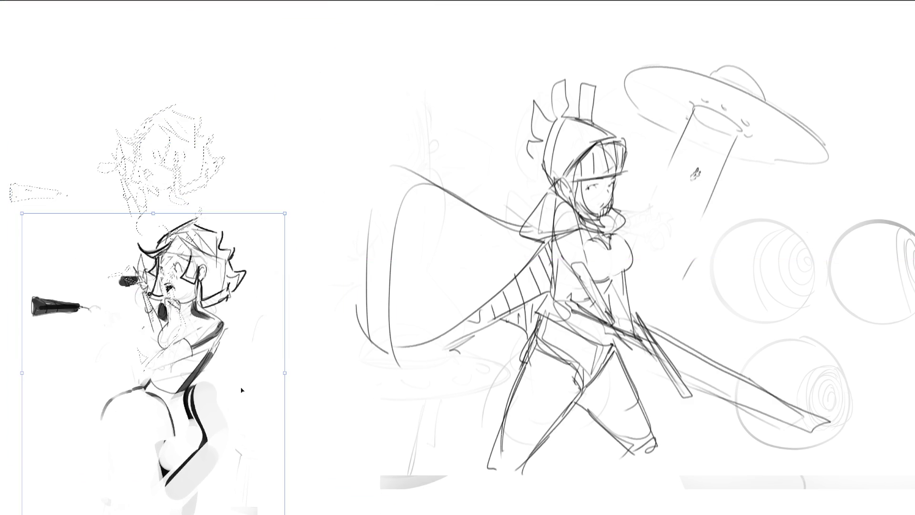
{"action": "key", "text": "Return"}
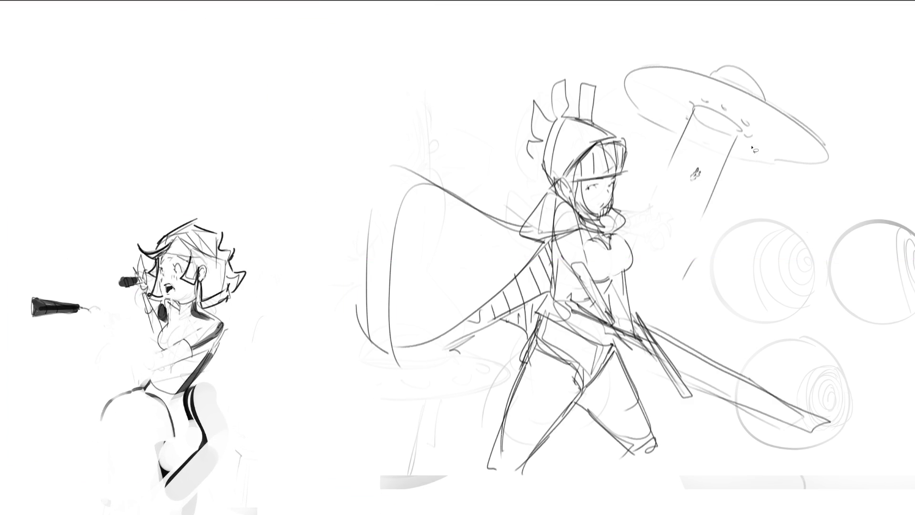
- Select the caped swordswoman sketch, scale it down and move it down and right
{"action": "mouse_move", "coordinate": [842, 206]}
{"action": "left_mouse_down"}
{"action": "mouse_move", "coordinate": [373, 1]}
{"action": "mouse_move", "coordinate": [282, 232]}
{"action": "mouse_move", "coordinate": [305, 514]}
{"action": "mouse_move", "coordinate": [216, 514]}
{"action": "mouse_move", "coordinate": [216, 1]}
{"action": "left_mouse_up"}
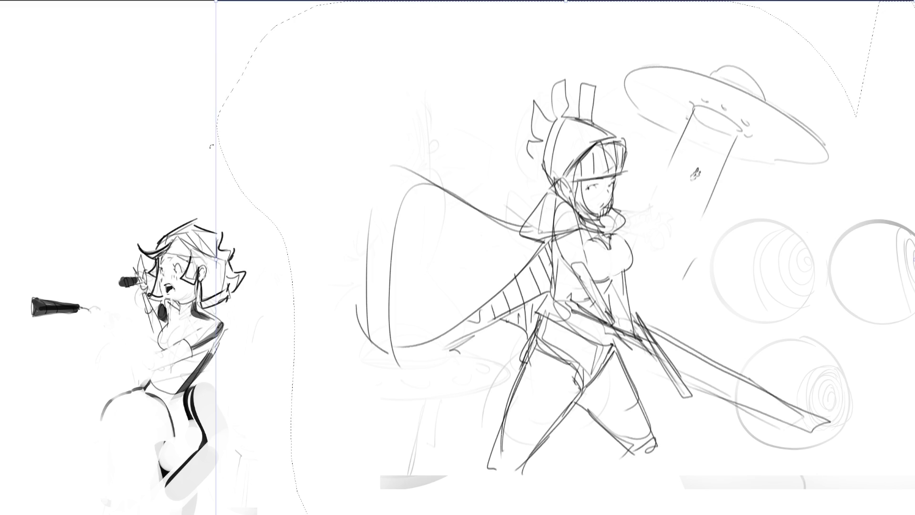
{"action": "key", "text": "ctrl+t"}
{"action": "left_click_drag", "start_coordinate": [229, 264], "coordinate": [394, 283]}
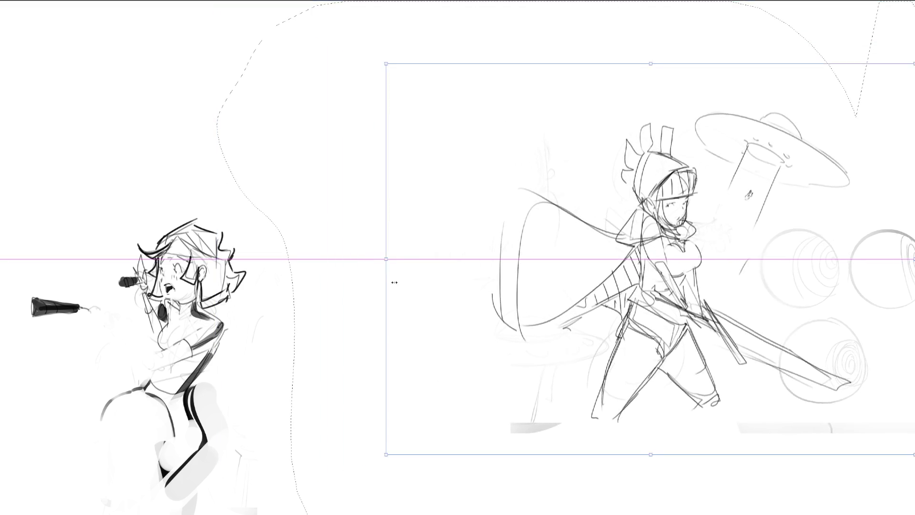
{"action": "mouse_move", "coordinate": [470, 296]}
{"action": "left_mouse_down"}
{"action": "mouse_move", "coordinate": [600, 334]}
{"action": "mouse_move", "coordinate": [611, 388]}
{"action": "mouse_move", "coordinate": [590, 390]}
{"action": "left_mouse_up"}
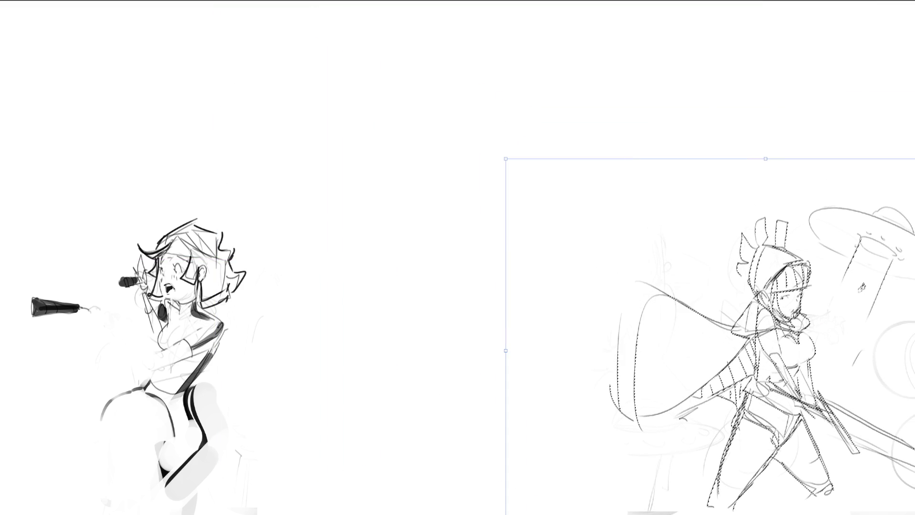
{"action": "key", "text": "Return"}
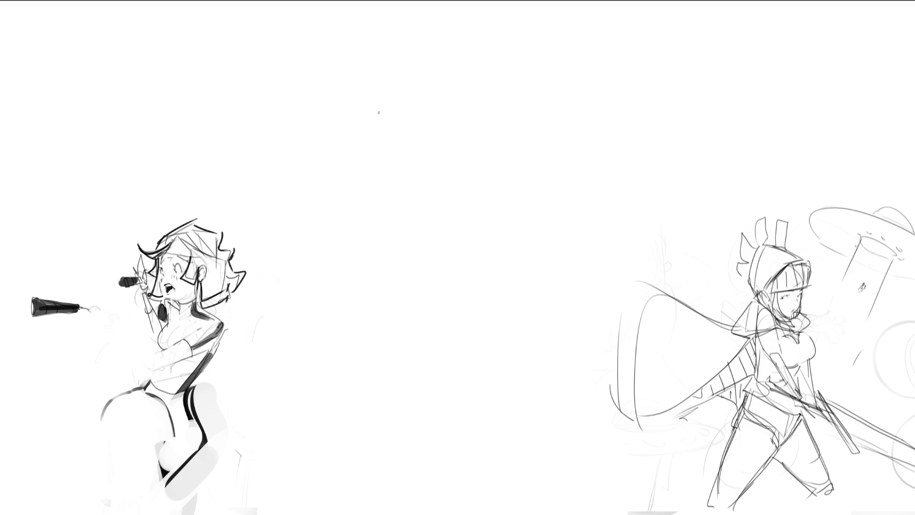
- Rough in the new figure's head and a long diagonal pole with a hooked top
{"action": "mouse_move", "coordinate": [378, 112]}
{"action": "left_mouse_down"}
{"action": "mouse_move", "coordinate": [399, 86]}
{"action": "mouse_move", "coordinate": [428, 148]}
{"action": "mouse_move", "coordinate": [431, 125]}
{"action": "mouse_move", "coordinate": [419, 164]}
{"action": "mouse_move", "coordinate": [424, 188]}
{"action": "mouse_move", "coordinate": [517, 68]}
{"action": "left_mouse_up"}
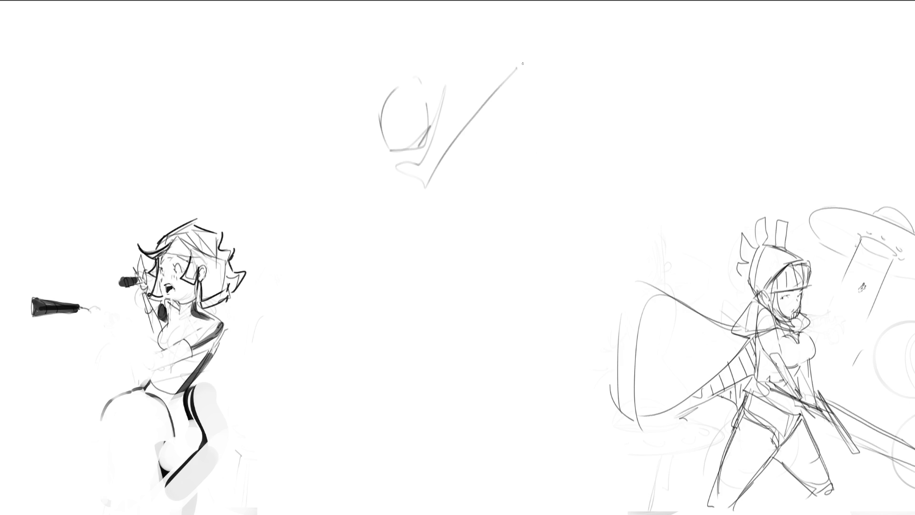
{"action": "mouse_move", "coordinate": [522, 63]}
{"action": "left_mouse_down"}
{"action": "mouse_move", "coordinate": [527, 89]}
{"action": "mouse_move", "coordinate": [509, 98]}
{"action": "left_mouse_up"}
{"action": "left_click_drag", "start_coordinate": [534, 20], "coordinate": [486, 166]}
{"action": "mouse_move", "coordinate": [493, 128]}
{"action": "left_mouse_down"}
{"action": "mouse_move", "coordinate": [514, 134]}
{"action": "mouse_move", "coordinate": [398, 450]}
{"action": "mouse_move", "coordinate": [484, 165]}
{"action": "mouse_move", "coordinate": [374, 511]}
{"action": "left_mouse_up"}
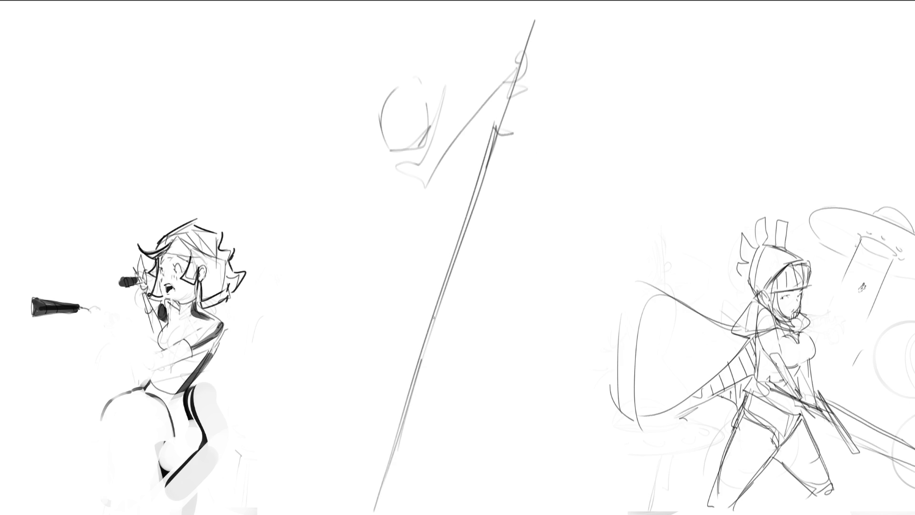
{"action": "left_click_drag", "start_coordinate": [434, 317], "coordinate": [460, 228]}
- Mark the head's features and brow, sketch collar and arm lines, and touch up the pole top
{"action": "mouse_move", "coordinate": [397, 150]}
{"action": "left_mouse_down"}
{"action": "mouse_move", "coordinate": [424, 142]}
{"action": "mouse_move", "coordinate": [403, 142]}
{"action": "mouse_move", "coordinate": [414, 163]}
{"action": "mouse_move", "coordinate": [426, 154]}
{"action": "left_mouse_up"}
{"action": "mouse_move", "coordinate": [419, 76]}
{"action": "left_mouse_down"}
{"action": "mouse_move", "coordinate": [427, 124]}
{"action": "mouse_move", "coordinate": [406, 110]}
{"action": "left_mouse_up"}
{"action": "left_click_drag", "start_coordinate": [420, 96], "coordinate": [428, 116]}
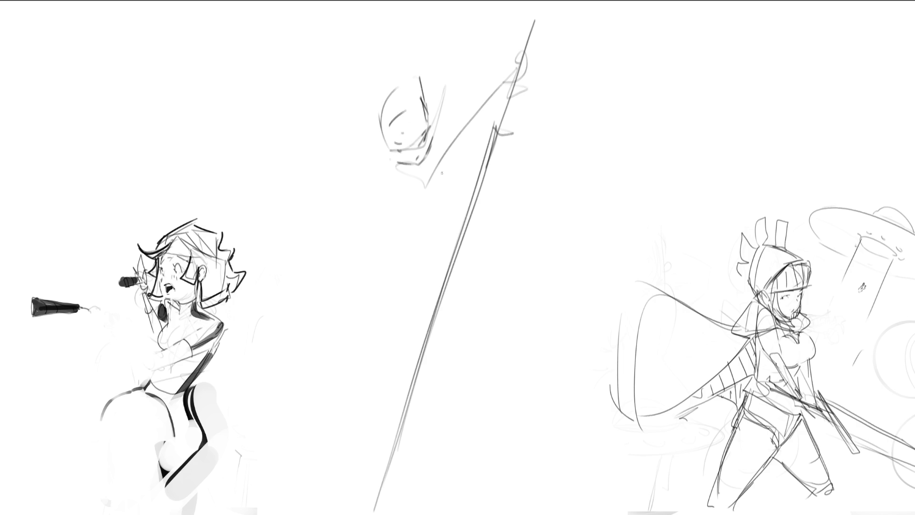
{"action": "mouse_move", "coordinate": [385, 165]}
{"action": "left_mouse_down"}
{"action": "mouse_move", "coordinate": [429, 196]}
{"action": "mouse_move", "coordinate": [456, 172]}
{"action": "mouse_move", "coordinate": [462, 181]}
{"action": "mouse_move", "coordinate": [499, 90]}
{"action": "left_mouse_up"}
{"action": "mouse_move", "coordinate": [460, 183]}
{"action": "left_mouse_down"}
{"action": "mouse_move", "coordinate": [494, 110]}
{"action": "mouse_move", "coordinate": [505, 110]}
{"action": "left_mouse_up"}
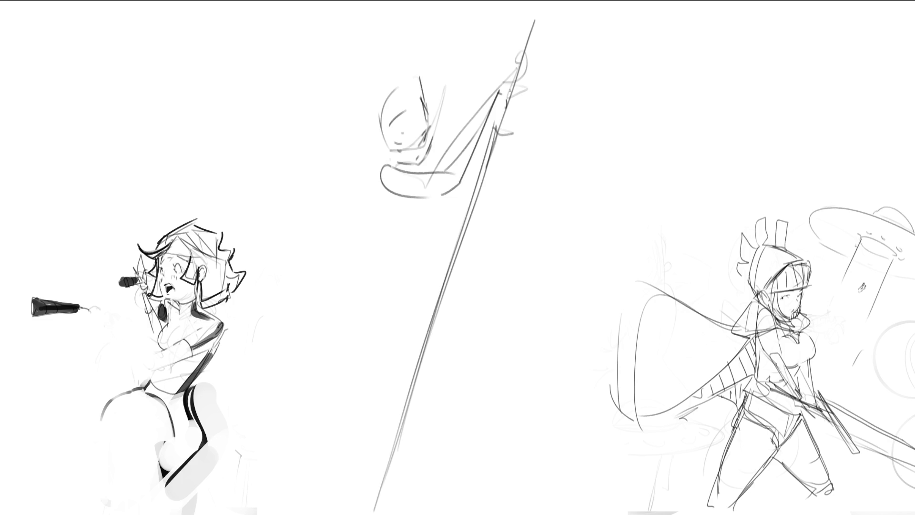
{"action": "left_click_drag", "start_coordinate": [515, 70], "coordinate": [508, 93]}
{"action": "left_click_drag", "start_coordinate": [514, 72], "coordinate": [510, 103]}
- Rough in the body, two leg lines, and a long cape flaring to a pointed tip on the right
{"action": "mouse_move", "coordinate": [381, 141]}
{"action": "left_mouse_down"}
{"action": "mouse_move", "coordinate": [388, 162]}
{"action": "mouse_move", "coordinate": [409, 174]}
{"action": "mouse_move", "coordinate": [376, 165]}
{"action": "left_mouse_up"}
{"action": "left_click_drag", "start_coordinate": [375, 164], "coordinate": [394, 238]}
{"action": "mouse_move", "coordinate": [396, 271]}
{"action": "left_mouse_down"}
{"action": "mouse_move", "coordinate": [476, 202]}
{"action": "mouse_move", "coordinate": [518, 204]}
{"action": "left_mouse_up"}
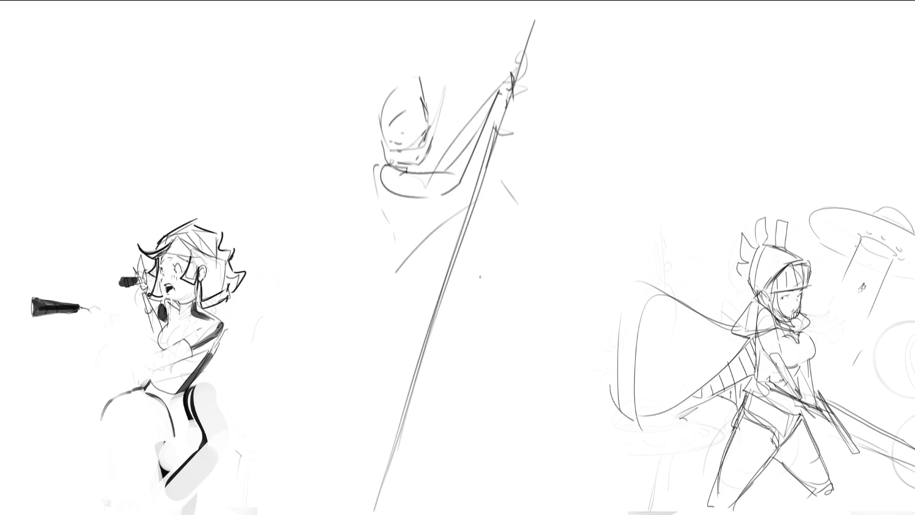
{"action": "mouse_move", "coordinate": [374, 163]}
{"action": "left_mouse_down"}
{"action": "mouse_move", "coordinate": [414, 301]}
{"action": "mouse_move", "coordinate": [429, 296]}
{"action": "mouse_move", "coordinate": [448, 200]}
{"action": "mouse_move", "coordinate": [509, 301]}
{"action": "left_mouse_up"}
{"action": "left_click_drag", "start_coordinate": [462, 242], "coordinate": [491, 307]}
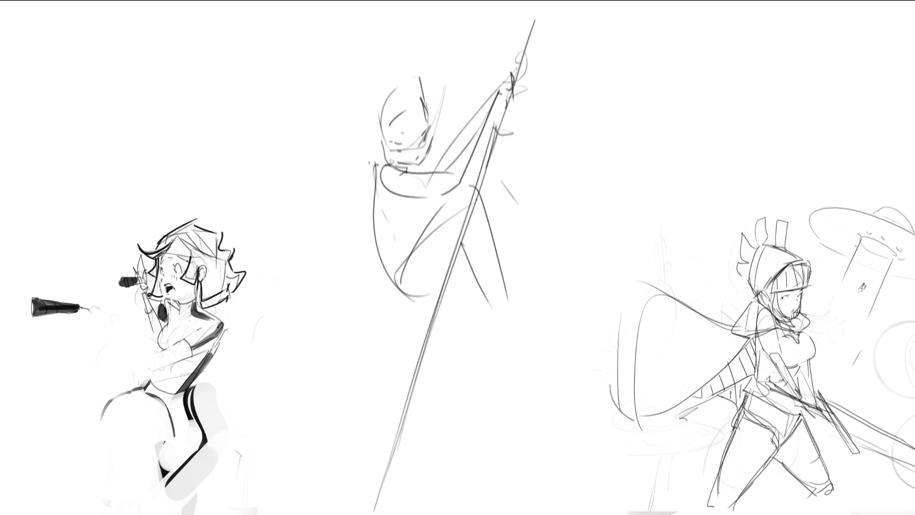
{"action": "left_click_drag", "start_coordinate": [478, 192], "coordinate": [507, 336]}
{"action": "mouse_move", "coordinate": [495, 176]}
{"action": "left_mouse_down"}
{"action": "mouse_move", "coordinate": [498, 187]}
{"action": "mouse_move", "coordinate": [500, 172]}
{"action": "mouse_move", "coordinate": [518, 183]}
{"action": "mouse_move", "coordinate": [586, 169]}
{"action": "left_mouse_up"}
{"action": "left_click_drag", "start_coordinate": [498, 217], "coordinate": [633, 154]}
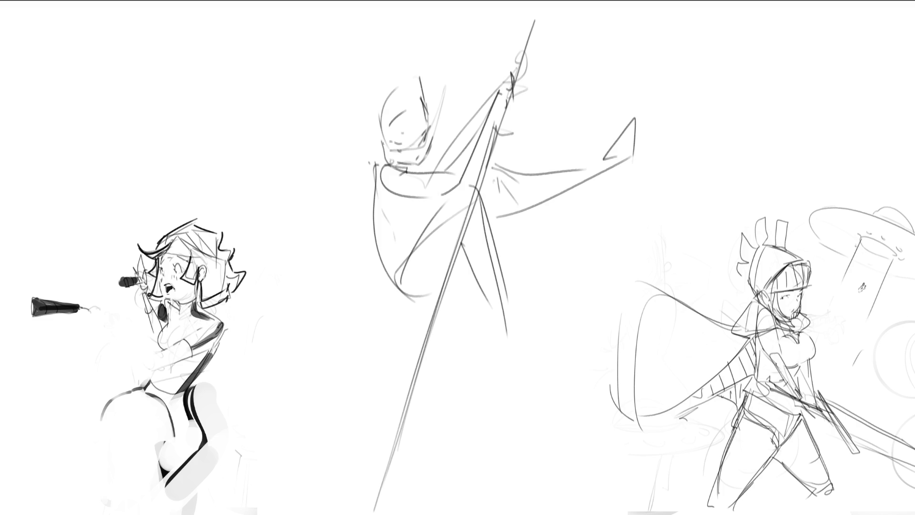
- Outline a large hood with inner folds over the head and sketch the arm's long sleeve
{"action": "left_click_drag", "start_coordinate": [383, 143], "coordinate": [405, 74]}
{"action": "left_click_drag", "start_coordinate": [433, 40], "coordinate": [392, 86]}
{"action": "mouse_move", "coordinate": [443, 26]}
{"action": "left_mouse_down"}
{"action": "mouse_move", "coordinate": [477, 78]}
{"action": "mouse_move", "coordinate": [466, 127]}
{"action": "left_mouse_up"}
{"action": "mouse_move", "coordinate": [416, 93]}
{"action": "left_mouse_down"}
{"action": "mouse_move", "coordinate": [450, 140]}
{"action": "mouse_move", "coordinate": [482, 116]}
{"action": "left_mouse_up"}
{"action": "left_click_drag", "start_coordinate": [473, 49], "coordinate": [508, 81]}
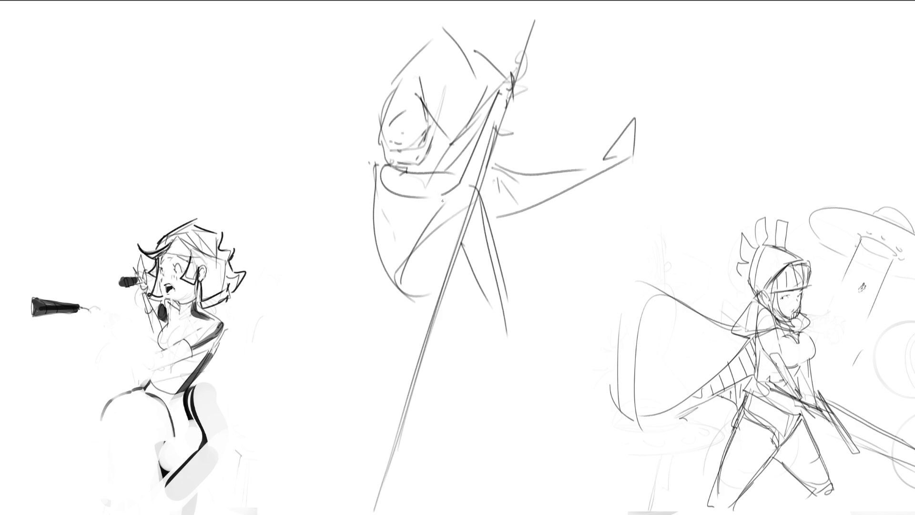
{"action": "left_click_drag", "start_coordinate": [405, 78], "coordinate": [365, 213]}
{"action": "mouse_move", "coordinate": [381, 171]}
{"action": "left_mouse_down"}
{"action": "mouse_move", "coordinate": [362, 334]}
{"action": "mouse_move", "coordinate": [398, 342]}
{"action": "mouse_move", "coordinate": [477, 328]}
{"action": "mouse_move", "coordinate": [627, 143]}
{"action": "mouse_move", "coordinate": [632, 433]}
{"action": "mouse_move", "coordinate": [387, 491]}
{"action": "left_mouse_up"}
- Extend the hem with a long fold, then fade the central sketch and right-hand cape lines
{"action": "left_click_drag", "start_coordinate": [410, 348], "coordinate": [378, 512]}
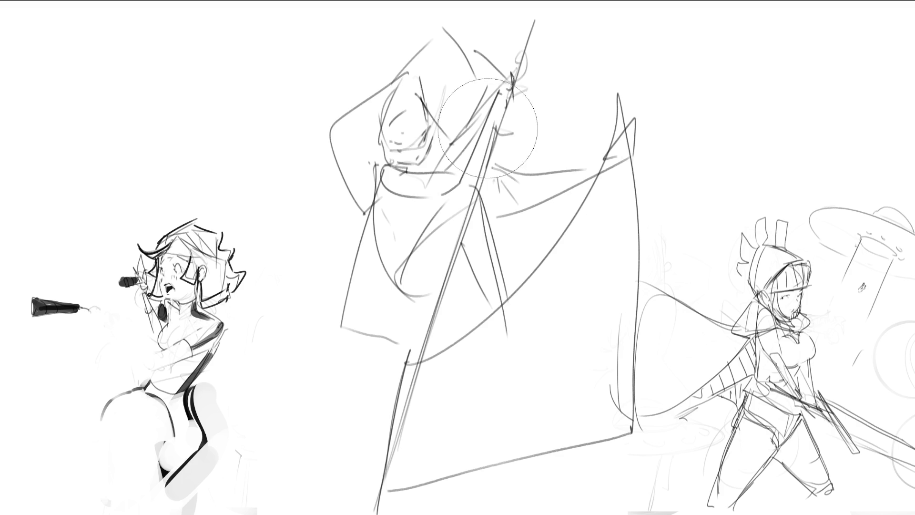
{"action": "mouse_move", "coordinate": [500, 102]}
{"action": "left_mouse_down"}
{"action": "mouse_move", "coordinate": [490, 43]}
{"action": "mouse_move", "coordinate": [439, 102]}
{"action": "mouse_move", "coordinate": [457, 411]}
{"action": "left_mouse_up"}
{"action": "left_click_drag", "start_coordinate": [619, 95], "coordinate": [634, 391]}
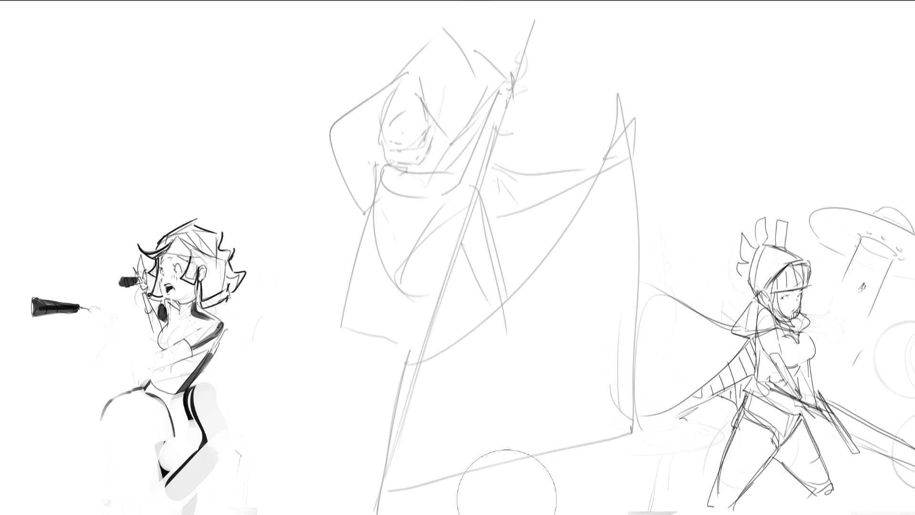
{"action": "key", "text": "e"}
- Try eye and mouth marks, undo them, and darken both sides of the face
{"action": "mouse_move", "coordinate": [399, 150]}
{"action": "left_mouse_down"}
{"action": "mouse_move", "coordinate": [407, 151]}
{"action": "mouse_move", "coordinate": [400, 138]}
{"action": "mouse_move", "coordinate": [424, 145]}
{"action": "left_mouse_up"}
{"action": "mouse_move", "coordinate": [409, 153]}
{"action": "left_mouse_down"}
{"action": "mouse_move", "coordinate": [427, 145]}
{"action": "mouse_move", "coordinate": [433, 154]}
{"action": "mouse_move", "coordinate": [392, 151]}
{"action": "mouse_move", "coordinate": [420, 138]}
{"action": "left_mouse_up"}
{"action": "key", "text": "ctrl+z"}
{"action": "key", "text": "ctrl+z"}
{"action": "key", "text": "ctrl+z"}
{"action": "key", "text": "ctrl+z"}
{"action": "key", "text": "ctrl+z"}
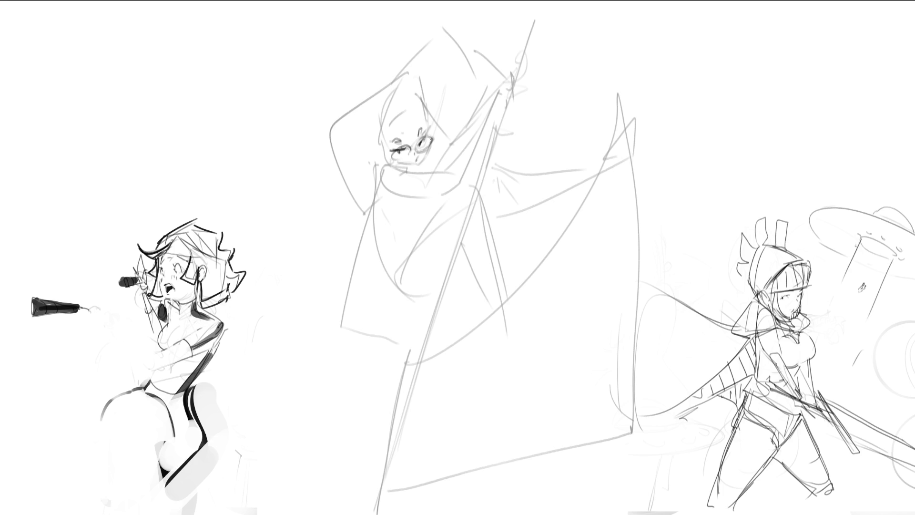
{"action": "left_click_drag", "start_coordinate": [422, 105], "coordinate": [434, 143]}
{"action": "left_click_drag", "start_coordinate": [382, 128], "coordinate": [388, 151]}
- Draw the top of the head, a hair bun on the left, and the hood arc over the hair
{"action": "mouse_move", "coordinate": [404, 116]}
{"action": "left_mouse_down"}
{"action": "mouse_move", "coordinate": [407, 106]}
{"action": "mouse_move", "coordinate": [429, 108]}
{"action": "mouse_move", "coordinate": [374, 116]}
{"action": "left_mouse_up"}
{"action": "mouse_move", "coordinate": [396, 81]}
{"action": "left_mouse_down"}
{"action": "mouse_move", "coordinate": [414, 74]}
{"action": "mouse_move", "coordinate": [368, 131]}
{"action": "left_mouse_up"}
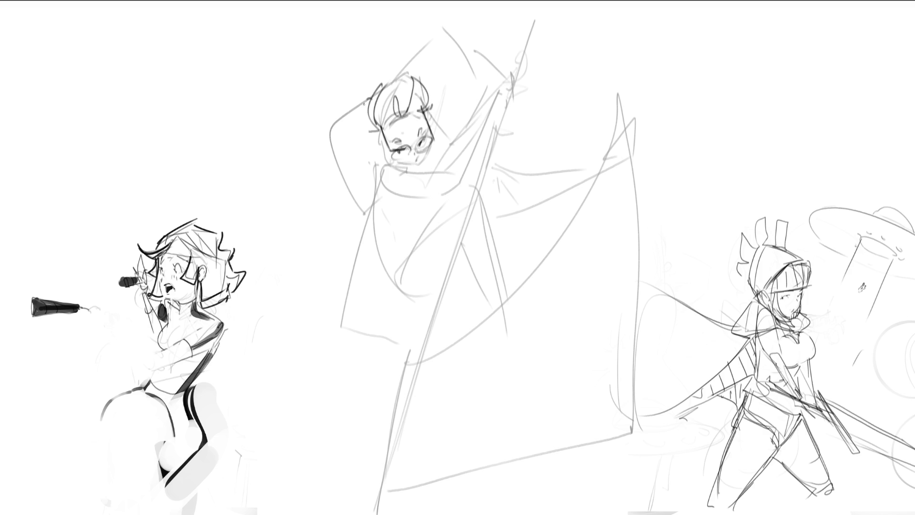
{"action": "mouse_move", "coordinate": [367, 100]}
{"action": "left_mouse_down"}
{"action": "mouse_move", "coordinate": [348, 84]}
{"action": "mouse_move", "coordinate": [368, 142]}
{"action": "mouse_move", "coordinate": [350, 166]}
{"action": "left_mouse_up"}
{"action": "left_click_drag", "start_coordinate": [408, 67], "coordinate": [466, 43]}
{"action": "left_click_drag", "start_coordinate": [444, 84], "coordinate": [460, 61]}
{"action": "left_click_drag", "start_coordinate": [471, 31], "coordinate": [485, 54]}
{"action": "left_click_drag", "start_coordinate": [458, 7], "coordinate": [476, 61]}
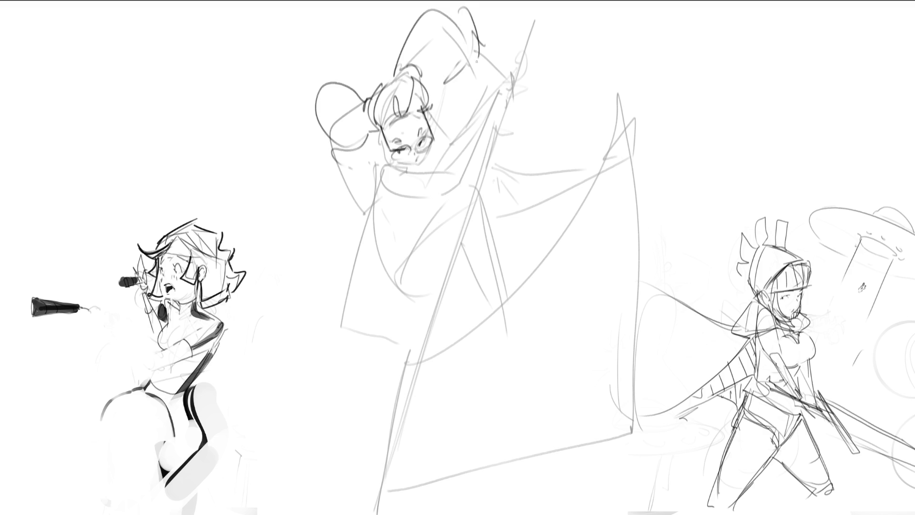
{"action": "left_click_drag", "start_coordinate": [444, 86], "coordinate": [449, 101]}
- Darken the face edges, chin and jaw, undoing the last chin stroke
{"action": "left_click_drag", "start_coordinate": [375, 127], "coordinate": [381, 144]}
{"action": "left_click_drag", "start_coordinate": [426, 108], "coordinate": [432, 121]}
{"action": "mouse_move", "coordinate": [384, 144]}
{"action": "left_mouse_down"}
{"action": "mouse_move", "coordinate": [410, 168]}
{"action": "mouse_move", "coordinate": [421, 161]}
{"action": "mouse_move", "coordinate": [432, 146]}
{"action": "mouse_move", "coordinate": [401, 121]}
{"action": "mouse_move", "coordinate": [417, 114]}
{"action": "left_mouse_up"}
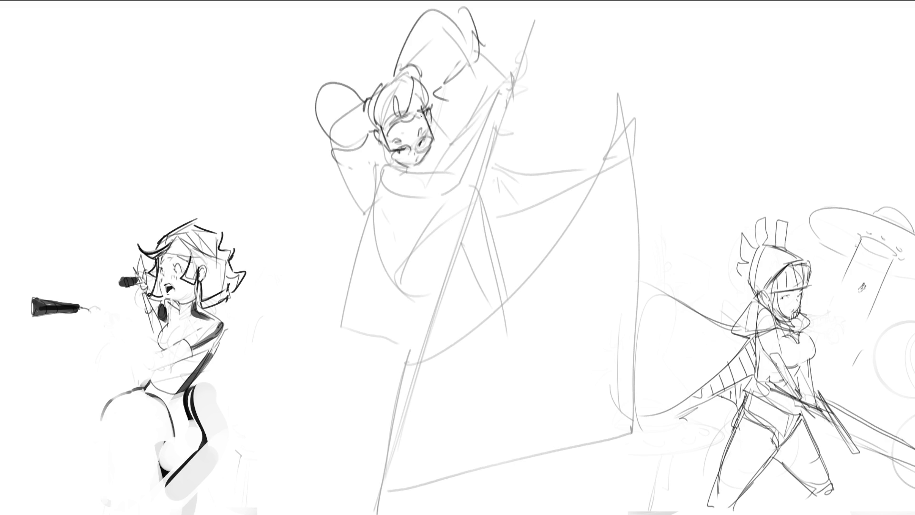
{"action": "left_click_drag", "start_coordinate": [381, 142], "coordinate": [411, 173]}
{"action": "key", "text": "ctrl+z"}
{"action": "key", "text": "ctrl+z"}
- Draw lines down the neck and across the robe, redrawing the overlong ones shorter
{"action": "mouse_move", "coordinate": [380, 140]}
{"action": "left_mouse_down"}
{"action": "mouse_move", "coordinate": [400, 204]}
{"action": "mouse_move", "coordinate": [432, 217]}
{"action": "left_mouse_up"}
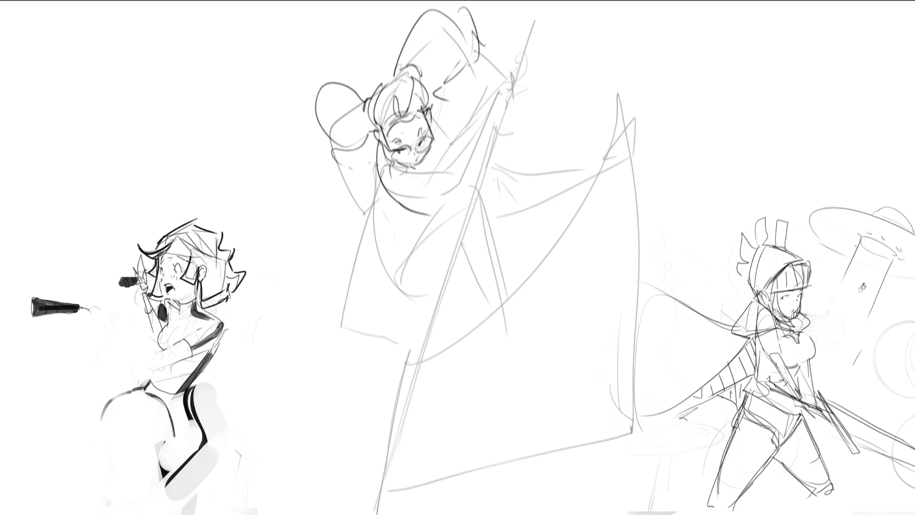
{"action": "mouse_move", "coordinate": [390, 162]}
{"action": "left_mouse_down"}
{"action": "mouse_move", "coordinate": [410, 174]}
{"action": "mouse_move", "coordinate": [471, 249]}
{"action": "mouse_move", "coordinate": [435, 227]}
{"action": "mouse_move", "coordinate": [471, 259]}
{"action": "left_mouse_up"}
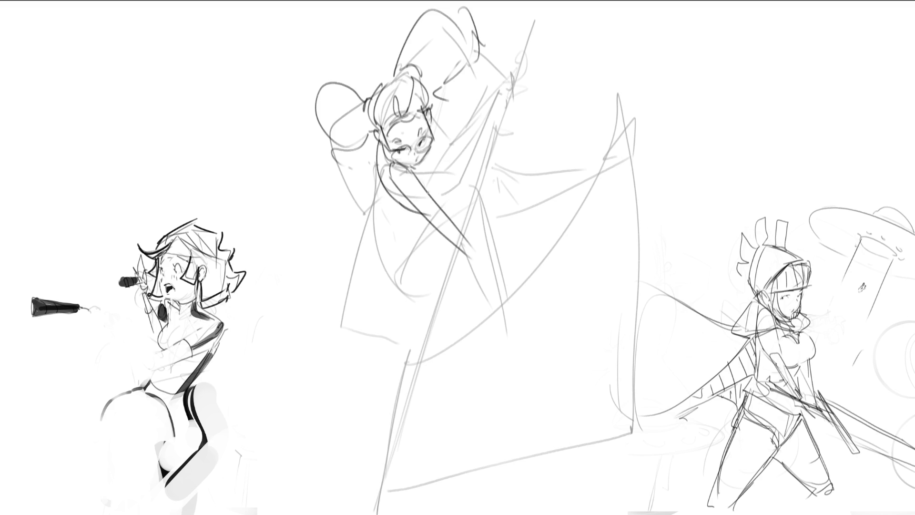
{"action": "key", "text": "ctrl+z"}
{"action": "left_click_drag", "start_coordinate": [391, 187], "coordinate": [479, 278]}
{"action": "left_click_drag", "start_coordinate": [415, 176], "coordinate": [473, 269]}
{"action": "left_click_drag", "start_coordinate": [454, 234], "coordinate": [529, 379]}
{"action": "left_click_drag", "start_coordinate": [461, 266], "coordinate": [531, 382]}
{"action": "key", "text": "ctrl+z"}
{"action": "left_click_drag", "start_coordinate": [446, 240], "coordinate": [507, 317]}
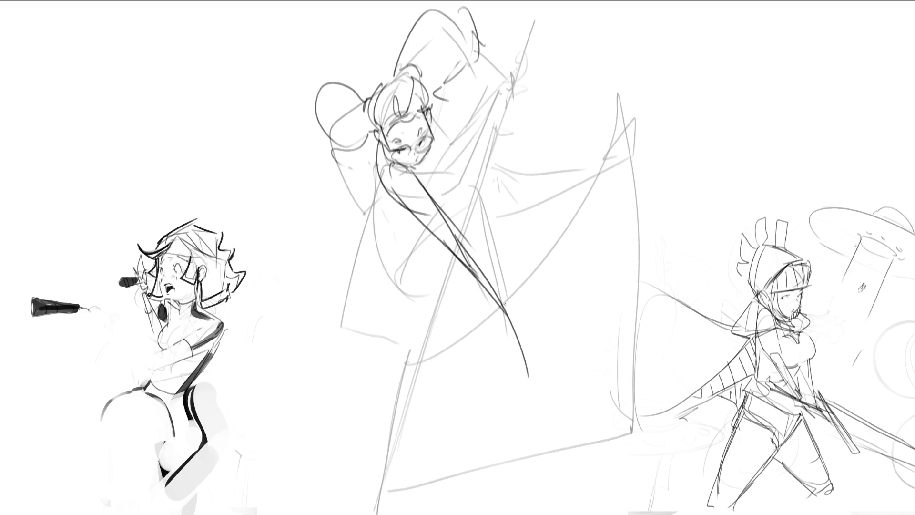
{"action": "mouse_move", "coordinate": [448, 223]}
{"action": "left_mouse_down"}
{"action": "mouse_move", "coordinate": [524, 328]}
{"action": "mouse_move", "coordinate": [498, 340]}
{"action": "mouse_move", "coordinate": [545, 328]}
{"action": "mouse_move", "coordinate": [625, 273]}
{"action": "mouse_move", "coordinate": [546, 328]}
{"action": "mouse_move", "coordinate": [644, 283]}
{"action": "left_mouse_up"}
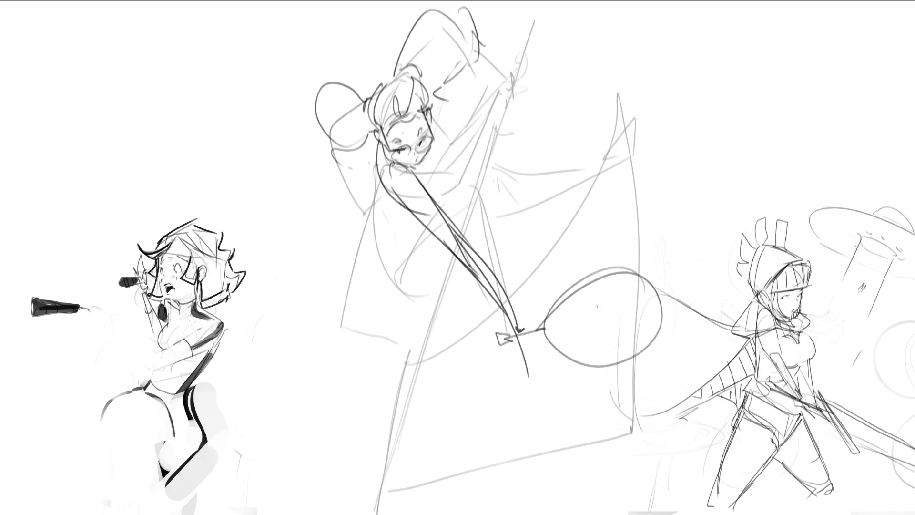
- Trace spiral loops in the shield oval, then draw two raised arms and a sword hilt beside the head
{"action": "mouse_move", "coordinate": [560, 307]}
{"action": "left_mouse_down"}
{"action": "mouse_move", "coordinate": [559, 341]}
{"action": "mouse_move", "coordinate": [648, 331]}
{"action": "mouse_move", "coordinate": [572, 348]}
{"action": "mouse_move", "coordinate": [642, 333]}
{"action": "left_mouse_up"}
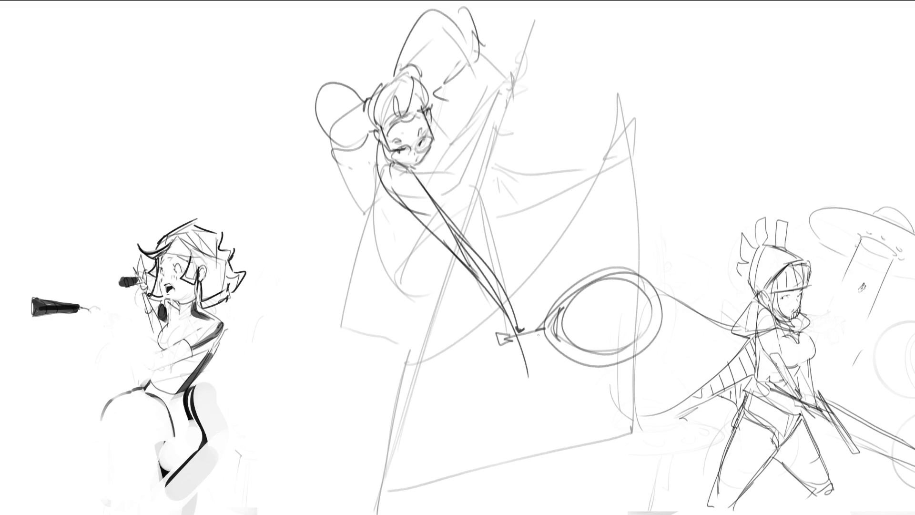
{"action": "mouse_move", "coordinate": [534, 336]}
{"action": "left_mouse_down"}
{"action": "mouse_move", "coordinate": [631, 362]}
{"action": "mouse_move", "coordinate": [595, 272]}
{"action": "mouse_move", "coordinate": [547, 323]}
{"action": "left_mouse_up"}
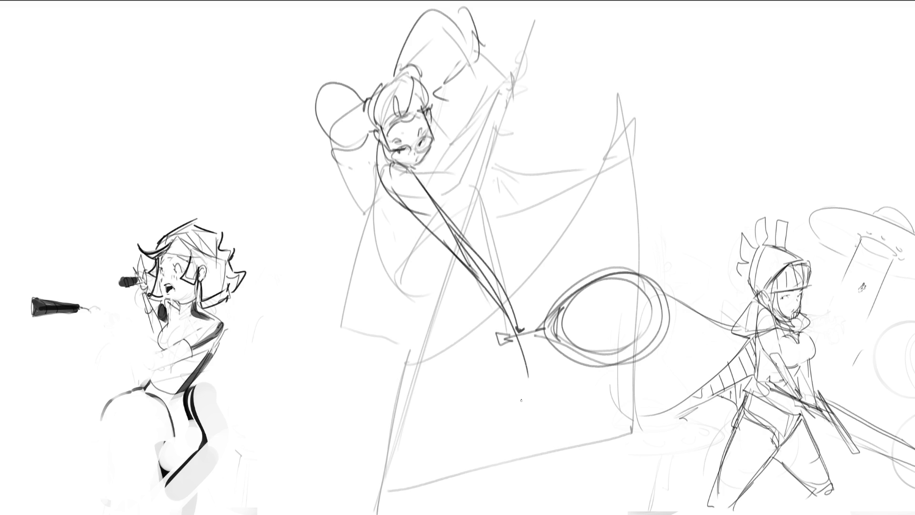
{"action": "mouse_move", "coordinate": [430, 102]}
{"action": "left_mouse_down"}
{"action": "mouse_move", "coordinate": [444, 125]}
{"action": "mouse_move", "coordinate": [436, 138]}
{"action": "left_mouse_up"}
{"action": "mouse_move", "coordinate": [437, 104]}
{"action": "left_mouse_down"}
{"action": "mouse_move", "coordinate": [454, 81]}
{"action": "mouse_move", "coordinate": [444, 130]}
{"action": "left_mouse_up"}
{"action": "mouse_move", "coordinate": [468, 73]}
{"action": "left_mouse_down"}
{"action": "mouse_move", "coordinate": [462, 121]}
{"action": "mouse_move", "coordinate": [475, 68]}
{"action": "mouse_move", "coordinate": [485, 155]}
{"action": "left_mouse_up"}
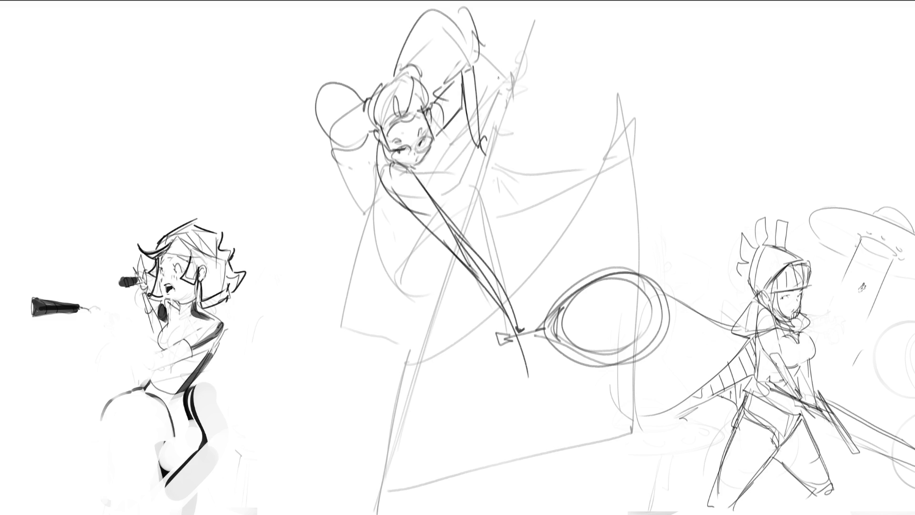
{"action": "left_click_drag", "start_coordinate": [491, 109], "coordinate": [482, 137]}
{"action": "mouse_move", "coordinate": [490, 110]}
{"action": "left_mouse_down"}
{"action": "mouse_move", "coordinate": [495, 122]}
{"action": "mouse_move", "coordinate": [464, 149]}
{"action": "mouse_move", "coordinate": [471, 154]}
{"action": "left_mouse_up"}
{"action": "mouse_move", "coordinate": [469, 141]}
{"action": "left_mouse_down"}
{"action": "mouse_move", "coordinate": [494, 152]}
{"action": "mouse_move", "coordinate": [474, 159]}
{"action": "mouse_move", "coordinate": [486, 163]}
{"action": "mouse_move", "coordinate": [474, 166]}
{"action": "mouse_move", "coordinate": [458, 204]}
{"action": "left_mouse_up"}
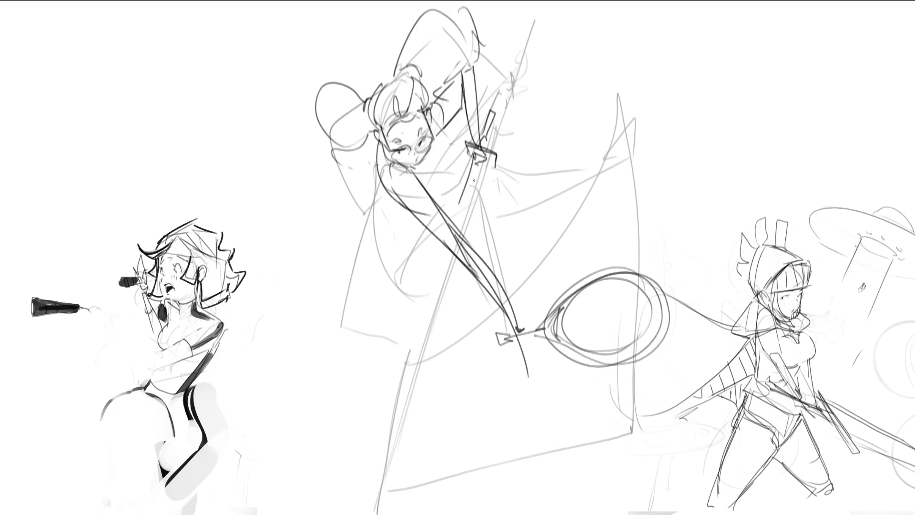
- Try hilt and blade strokes reaching down-left, undoing and partly erasing them
{"action": "mouse_move", "coordinate": [482, 162]}
{"action": "left_mouse_down"}
{"action": "mouse_move", "coordinate": [460, 217]}
{"action": "mouse_move", "coordinate": [409, 285]}
{"action": "left_mouse_up"}
{"action": "key", "text": "ctrl+z"}
{"action": "key", "text": "ctrl+z"}
{"action": "mouse_move", "coordinate": [458, 216]}
{"action": "left_mouse_down"}
{"action": "mouse_move", "coordinate": [361, 344]}
{"action": "mouse_move", "coordinate": [452, 240]}
{"action": "left_mouse_up"}
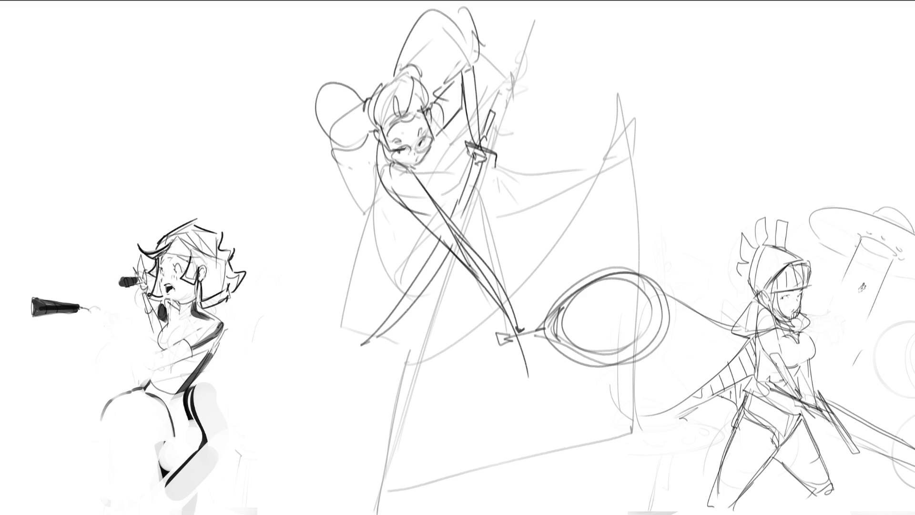
{"action": "mouse_move", "coordinate": [482, 161]}
{"action": "left_mouse_down"}
{"action": "mouse_move", "coordinate": [461, 222]}
{"action": "mouse_move", "coordinate": [379, 340]}
{"action": "left_mouse_up"}
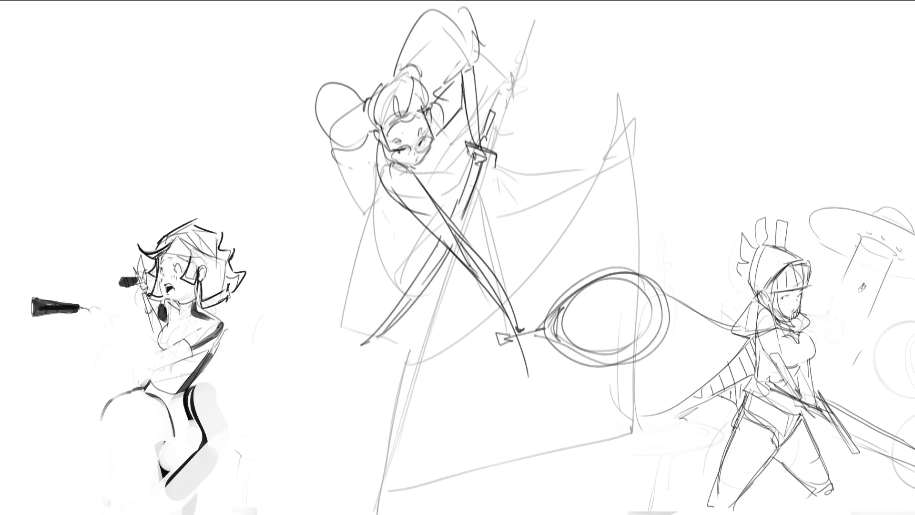
{"action": "left_click_drag", "start_coordinate": [440, 239], "coordinate": [379, 337]}
{"action": "left_click_drag", "start_coordinate": [429, 257], "coordinate": [382, 326]}
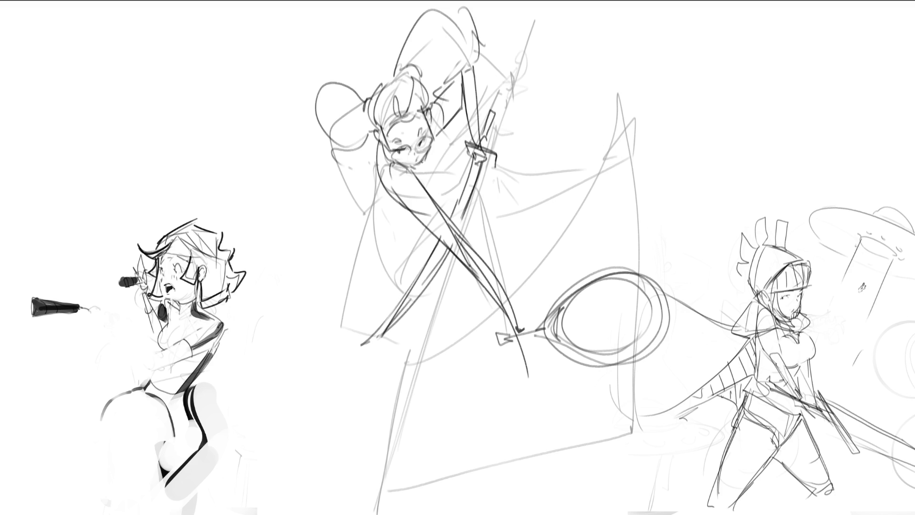
- Ink the chin, neck and left side of the torso, adding small torso marks
{"action": "mouse_move", "coordinate": [427, 166]}
{"action": "left_mouse_down"}
{"action": "mouse_move", "coordinate": [423, 191]}
{"action": "mouse_move", "coordinate": [434, 185]}
{"action": "left_mouse_up"}
{"action": "left_click_drag", "start_coordinate": [450, 138], "coordinate": [442, 202]}
{"action": "mouse_move", "coordinate": [454, 148]}
{"action": "left_mouse_down"}
{"action": "mouse_move", "coordinate": [436, 167]}
{"action": "mouse_move", "coordinate": [442, 193]}
{"action": "left_mouse_up"}
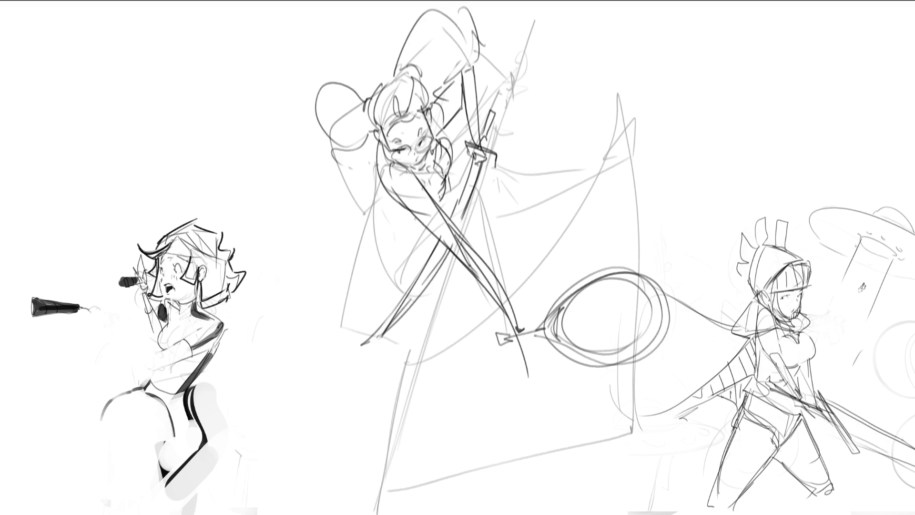
{"action": "left_click_drag", "start_coordinate": [384, 193], "coordinate": [396, 219]}
{"action": "mouse_move", "coordinate": [404, 211]}
{"action": "left_mouse_down"}
{"action": "mouse_move", "coordinate": [411, 227]}
{"action": "mouse_move", "coordinate": [423, 225]}
{"action": "left_mouse_up"}
{"action": "left_click_drag", "start_coordinate": [384, 184], "coordinate": [402, 220]}
{"action": "left_click_drag", "start_coordinate": [444, 195], "coordinate": [445, 202]}
- Ink the torso edges and lower body lines, undoing the last few strokes
{"action": "left_click_drag", "start_coordinate": [386, 205], "coordinate": [398, 260]}
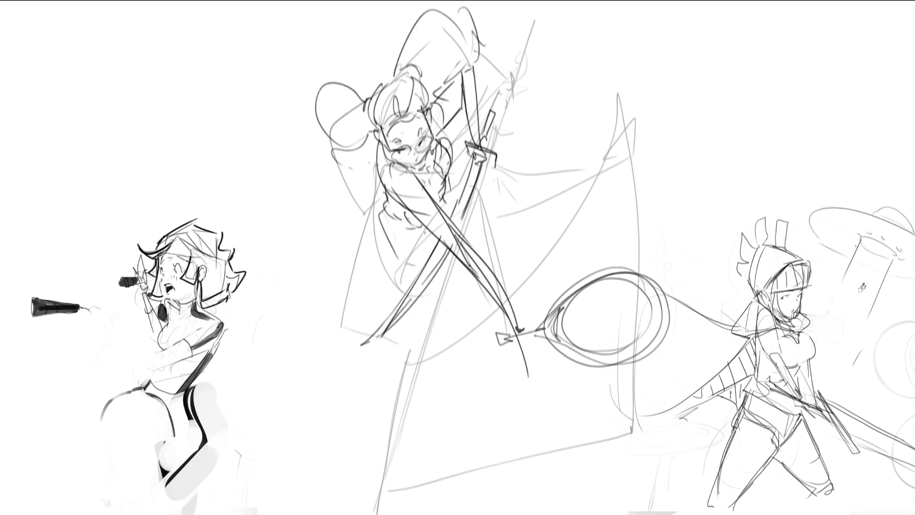
{"action": "left_click_drag", "start_coordinate": [425, 232], "coordinate": [418, 269]}
{"action": "left_click_drag", "start_coordinate": [431, 234], "coordinate": [420, 264]}
{"action": "mouse_move", "coordinate": [449, 201]}
{"action": "left_mouse_down"}
{"action": "mouse_move", "coordinate": [444, 211]}
{"action": "mouse_move", "coordinate": [448, 202]}
{"action": "left_mouse_up"}
{"action": "left_click_drag", "start_coordinate": [492, 185], "coordinate": [502, 257]}
{"action": "left_click_drag", "start_coordinate": [470, 223], "coordinate": [472, 251]}
{"action": "mouse_move", "coordinate": [493, 194]}
{"action": "left_mouse_down"}
{"action": "mouse_move", "coordinate": [498, 255]}
{"action": "mouse_move", "coordinate": [472, 323]}
{"action": "mouse_move", "coordinate": [485, 308]}
{"action": "left_mouse_up"}
{"action": "mouse_move", "coordinate": [506, 195]}
{"action": "left_mouse_down"}
{"action": "mouse_move", "coordinate": [540, 207]}
{"action": "mouse_move", "coordinate": [545, 242]}
{"action": "mouse_move", "coordinate": [504, 244]}
{"action": "left_mouse_up"}
{"action": "mouse_move", "coordinate": [541, 244]}
{"action": "left_mouse_down"}
{"action": "mouse_move", "coordinate": [524, 255]}
{"action": "mouse_move", "coordinate": [507, 250]}
{"action": "left_mouse_up"}
{"action": "left_click_drag", "start_coordinate": [474, 339], "coordinate": [485, 351]}
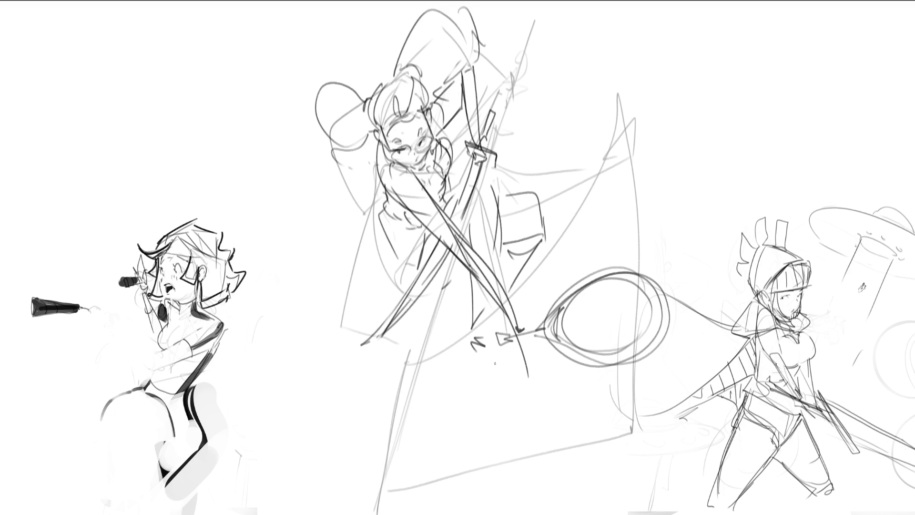
{"action": "key", "text": "ctrl+z"}
{"action": "key", "text": "ctrl+z"}
{"action": "key", "text": "ctrl+z"}
- Draw a sword hilt at her shoulder and a long curved blade reaching up-right
{"action": "mouse_move", "coordinate": [492, 158]}
{"action": "left_mouse_down"}
{"action": "mouse_move", "coordinate": [518, 155]}
{"action": "mouse_move", "coordinate": [513, 193]}
{"action": "left_mouse_up"}
{"action": "mouse_move", "coordinate": [531, 150]}
{"action": "left_mouse_down"}
{"action": "mouse_move", "coordinate": [544, 161]}
{"action": "mouse_move", "coordinate": [534, 164]}
{"action": "mouse_move", "coordinate": [672, 102]}
{"action": "mouse_move", "coordinate": [690, 102]}
{"action": "mouse_move", "coordinate": [514, 182]}
{"action": "left_mouse_up"}
{"action": "mouse_move", "coordinate": [674, 98]}
{"action": "left_mouse_down"}
{"action": "mouse_move", "coordinate": [715, 68]}
{"action": "mouse_move", "coordinate": [696, 115]}
{"action": "mouse_move", "coordinate": [719, 87]}
{"action": "mouse_move", "coordinate": [687, 103]}
{"action": "left_mouse_up"}
{"action": "key", "text": "ctrl+z"}
{"action": "key", "text": "ctrl+z"}
- Close off the first sword's tip and add a shorter second sword reaching up-right
{"action": "left_click_drag", "start_coordinate": [629, 122], "coordinate": [582, 138]}
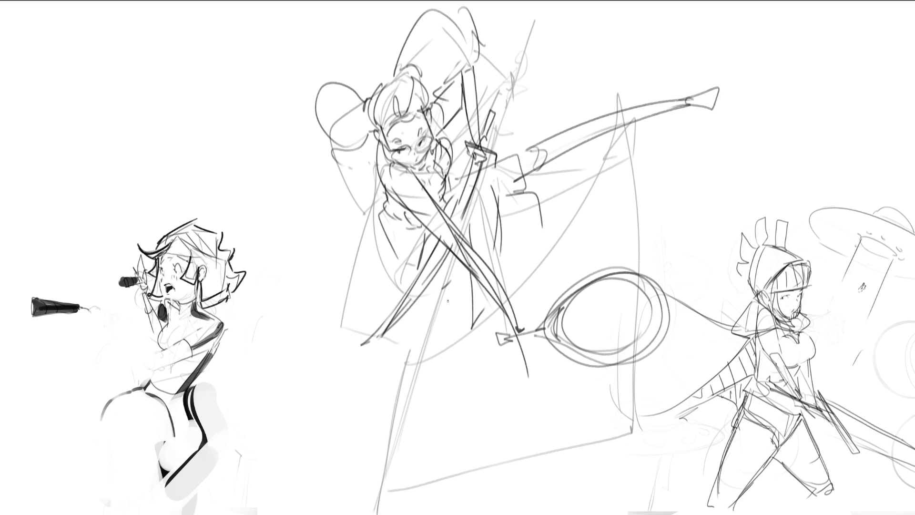
{"action": "mouse_move", "coordinate": [526, 148]}
{"action": "left_mouse_down"}
{"action": "mouse_move", "coordinate": [648, 90]}
{"action": "mouse_move", "coordinate": [533, 181]}
{"action": "left_mouse_up"}
{"action": "key", "text": "ctrl+z"}
{"action": "key", "text": "ctrl+z"}
{"action": "mouse_move", "coordinate": [514, 151]}
{"action": "left_mouse_down"}
{"action": "mouse_move", "coordinate": [596, 98]}
{"action": "mouse_move", "coordinate": [527, 184]}
{"action": "left_mouse_up"}
{"action": "left_click_drag", "start_coordinate": [589, 105], "coordinate": [527, 180]}
{"action": "mouse_move", "coordinate": [591, 97]}
{"action": "left_mouse_down"}
{"action": "mouse_move", "coordinate": [599, 110]}
{"action": "mouse_move", "coordinate": [630, 88]}
{"action": "mouse_move", "coordinate": [598, 109]}
{"action": "left_mouse_up"}
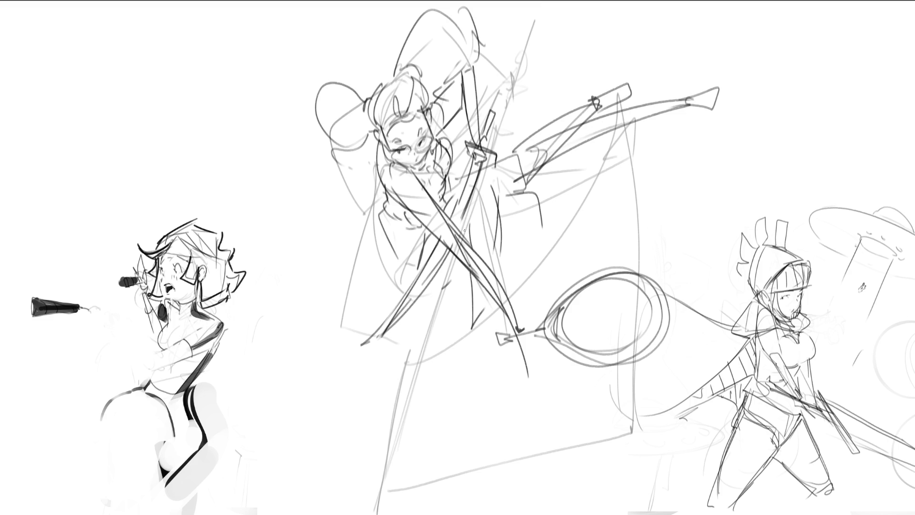
- Outline her torso contours and sweep long leg lines down toward the lower left
{"action": "left_click_drag", "start_coordinate": [384, 225], "coordinate": [410, 271]}
{"action": "left_click_drag", "start_coordinate": [472, 227], "coordinate": [441, 277]}
{"action": "mouse_move", "coordinate": [494, 161]}
{"action": "left_mouse_down"}
{"action": "mouse_move", "coordinate": [491, 267]}
{"action": "mouse_move", "coordinate": [403, 299]}
{"action": "left_mouse_up"}
{"action": "left_click_drag", "start_coordinate": [397, 263], "coordinate": [396, 349]}
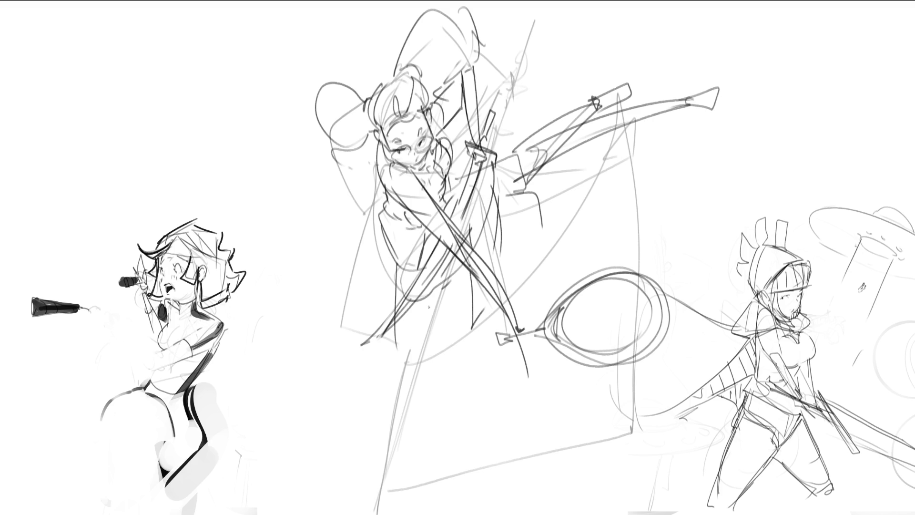
{"action": "mouse_move", "coordinate": [381, 247]}
{"action": "left_mouse_down"}
{"action": "mouse_move", "coordinate": [398, 299]}
{"action": "mouse_move", "coordinate": [455, 273]}
{"action": "mouse_move", "coordinate": [429, 366]}
{"action": "mouse_move", "coordinate": [398, 382]}
{"action": "left_mouse_up"}
{"action": "left_click_drag", "start_coordinate": [401, 347], "coordinate": [338, 514]}
{"action": "mouse_move", "coordinate": [424, 375]}
{"action": "left_mouse_down"}
{"action": "mouse_move", "coordinate": [347, 514]}
{"action": "mouse_move", "coordinate": [366, 454]}
{"action": "mouse_move", "coordinate": [363, 471]}
{"action": "left_mouse_up"}
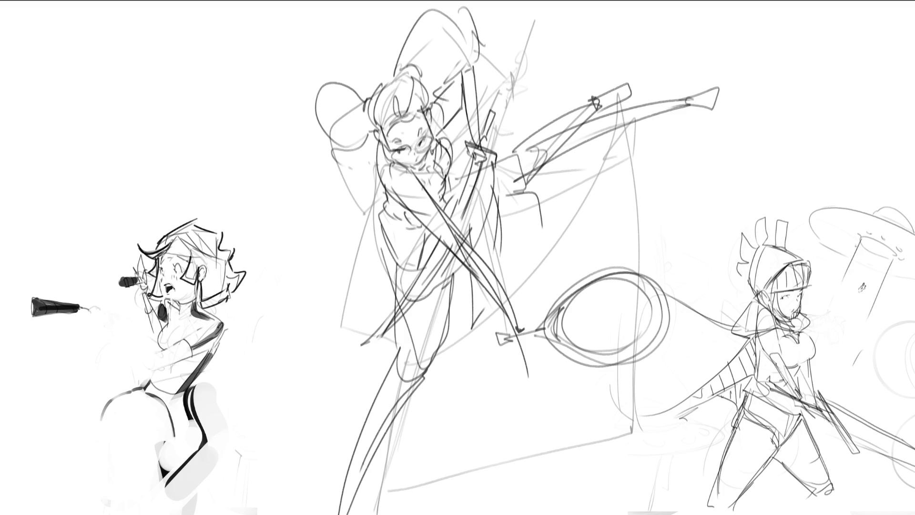
- Draw a flowing sash across her hip and mirror the canvas to check the drawing
{"action": "mouse_move", "coordinate": [542, 205]}
{"action": "left_mouse_down"}
{"action": "mouse_move", "coordinate": [459, 184]}
{"action": "mouse_move", "coordinate": [544, 253]}
{"action": "mouse_move", "coordinate": [477, 255]}
{"action": "mouse_move", "coordinate": [559, 219]}
{"action": "mouse_move", "coordinate": [565, 234]}
{"action": "mouse_move", "coordinate": [641, 192]}
{"action": "left_mouse_up"}
{"action": "mouse_move", "coordinate": [650, 198]}
{"action": "left_mouse_down"}
{"action": "mouse_move", "coordinate": [563, 237]}
{"action": "mouse_move", "coordinate": [673, 197]}
{"action": "left_mouse_up"}
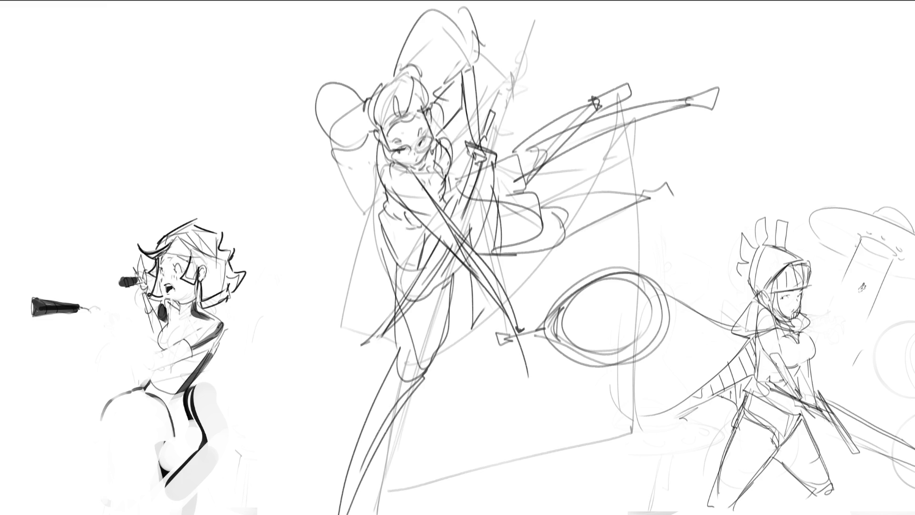
{"action": "key", "text": "m"}
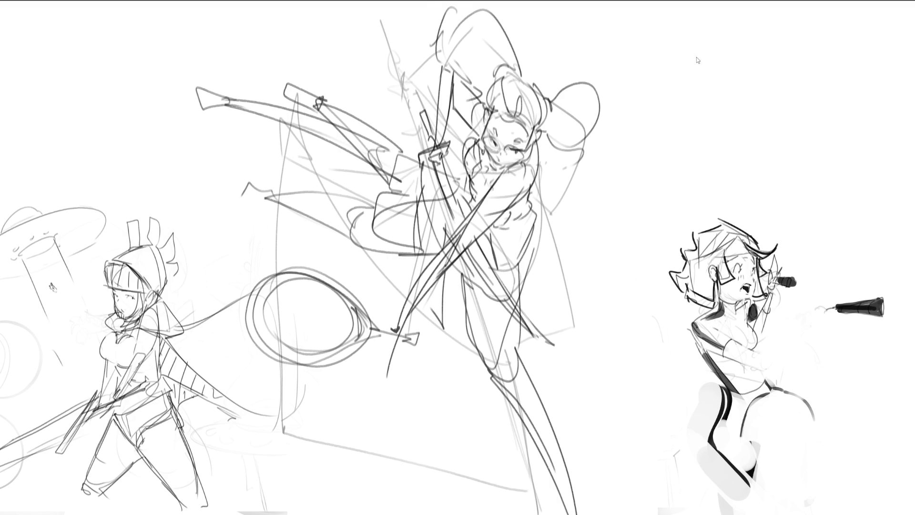
- Fade the rough middle-figure sketch and draw clean torso lines down to her hip
{"action": "key", "text": "ctrl+z"}
{"action": "key", "text": "5"}
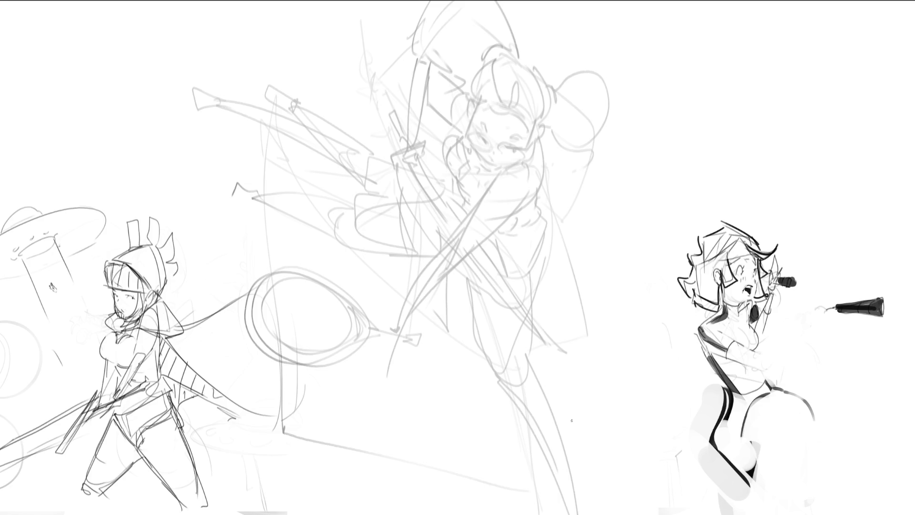
{"action": "mouse_move", "coordinate": [517, 176]}
{"action": "left_mouse_down"}
{"action": "mouse_move", "coordinate": [535, 159]}
{"action": "mouse_move", "coordinate": [551, 210]}
{"action": "mouse_move", "coordinate": [541, 241]}
{"action": "left_mouse_up"}
{"action": "left_click_drag", "start_coordinate": [549, 204], "coordinate": [576, 318]}
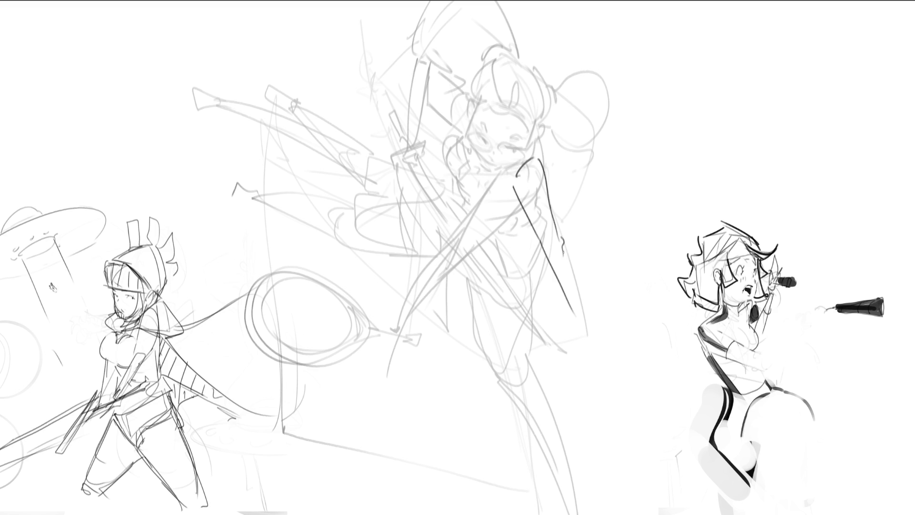
{"action": "mouse_move", "coordinate": [562, 244]}
{"action": "left_mouse_down"}
{"action": "mouse_move", "coordinate": [585, 351]}
{"action": "mouse_move", "coordinate": [576, 356]}
{"action": "left_mouse_up"}
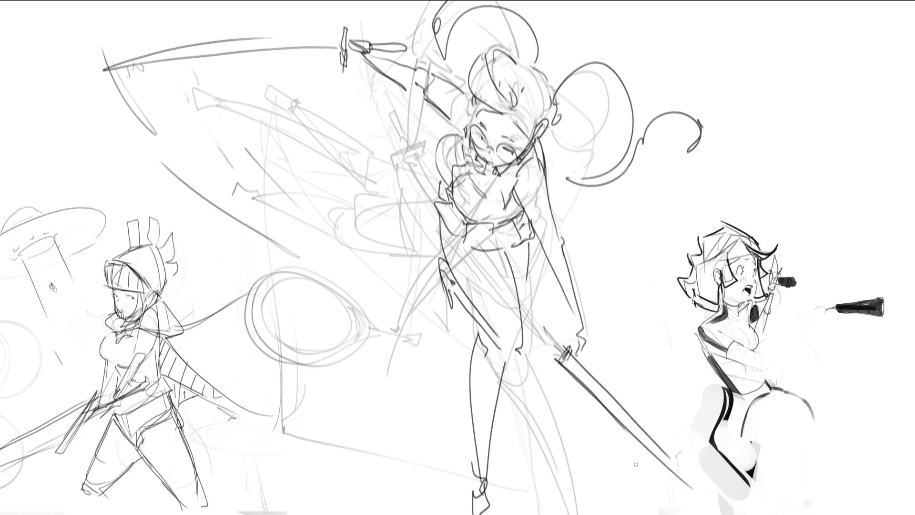
- Enlarge the eraser and remove the dark leg lines and the vertical line through her torso
{"action": "left_click_drag", "start_coordinate": [504, 378], "coordinate": [542, 429]}
{"action": "left_click_drag", "start_coordinate": [460, 343], "coordinate": [491, 501]}
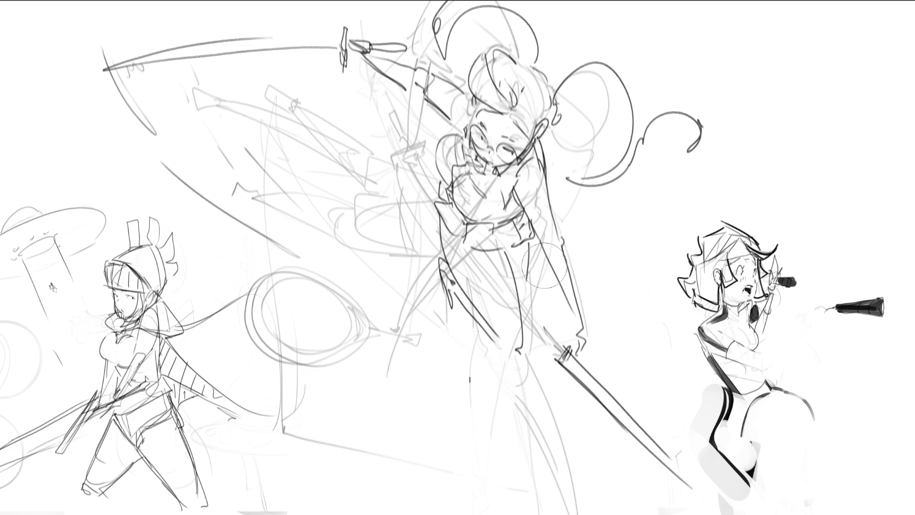
{"action": "mouse_move", "coordinate": [530, 275]}
{"action": "left_mouse_down"}
{"action": "mouse_move", "coordinate": [529, 250]}
{"action": "mouse_move", "coordinate": [531, 296]}
{"action": "mouse_move", "coordinate": [497, 290]}
{"action": "mouse_move", "coordinate": [482, 270]}
{"action": "mouse_move", "coordinate": [501, 324]}
{"action": "mouse_move", "coordinate": [535, 340]}
{"action": "left_mouse_up"}
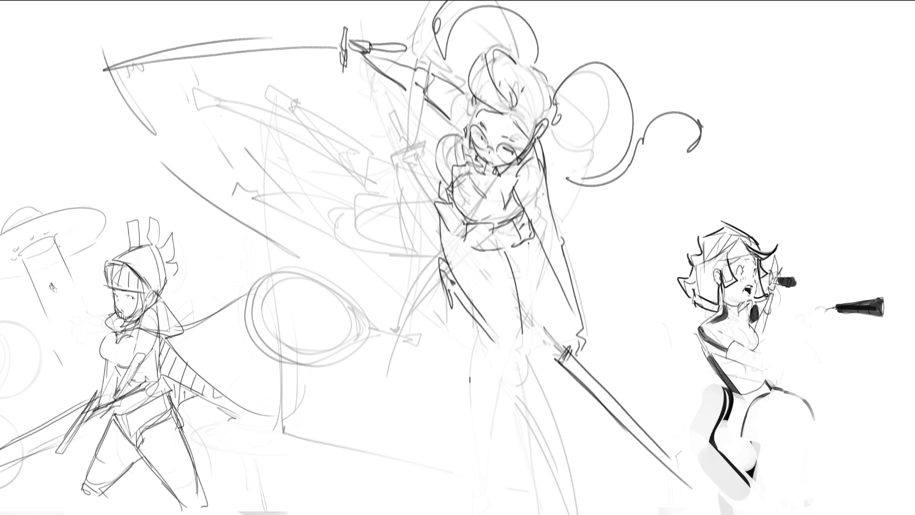
- Draw the right side of her torso, then lasso-select the lower arm strokes
{"action": "left_click_drag", "start_coordinate": [548, 181], "coordinate": [557, 219]}
{"action": "mouse_move", "coordinate": [562, 195]}
{"action": "left_mouse_down"}
{"action": "mouse_move", "coordinate": [594, 256]}
{"action": "mouse_move", "coordinate": [571, 268]}
{"action": "left_mouse_up"}
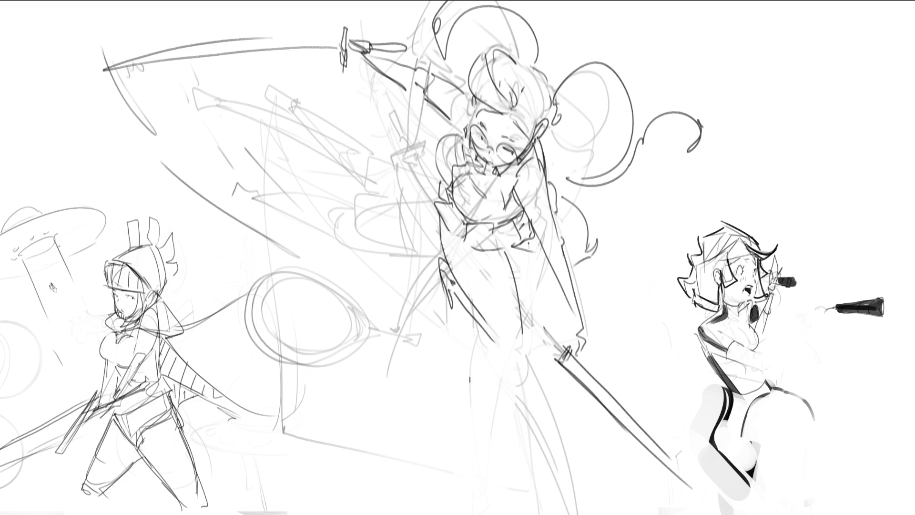
{"action": "mouse_move", "coordinate": [622, 324]}
{"action": "left_mouse_down"}
{"action": "mouse_move", "coordinate": [610, 262]}
{"action": "mouse_move", "coordinate": [569, 190]}
{"action": "mouse_move", "coordinate": [582, 276]}
{"action": "mouse_move", "coordinate": [622, 325]}
{"action": "left_mouse_up"}
{"action": "mouse_move", "coordinate": [501, 253]}
{"action": "left_mouse_down"}
{"action": "mouse_move", "coordinate": [508, 317]}
{"action": "mouse_move", "coordinate": [434, 207]}
{"action": "mouse_move", "coordinate": [523, 397]}
{"action": "mouse_move", "coordinate": [538, 300]}
{"action": "left_mouse_up"}
- Rotate the selected lower arm strokes clockwise, nudge them up and right, apply, and deselect
{"action": "key", "text": "ctrl+t"}
{"action": "mouse_move", "coordinate": [632, 246]}
{"action": "left_mouse_down"}
{"action": "mouse_move", "coordinate": [629, 210]}
{"action": "mouse_move", "coordinate": [587, 128]}
{"action": "mouse_move", "coordinate": [514, 71]}
{"action": "mouse_move", "coordinate": [458, 57]}
{"action": "left_mouse_up"}
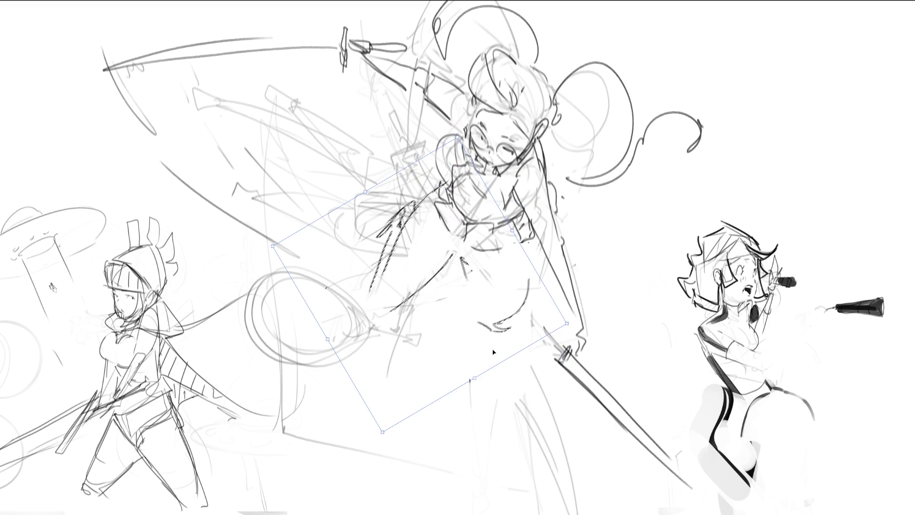
{"action": "left_click_drag", "start_coordinate": [493, 314], "coordinate": [505, 303]}
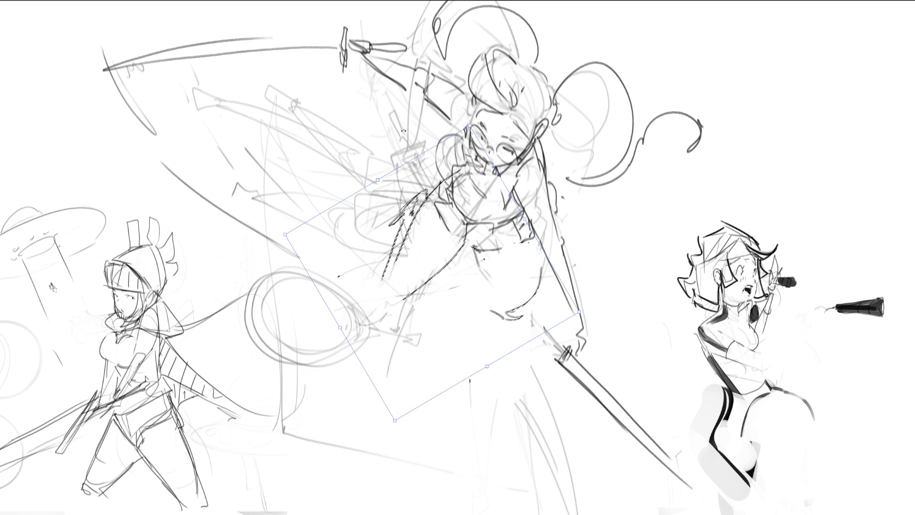
{"action": "key", "text": "Return"}
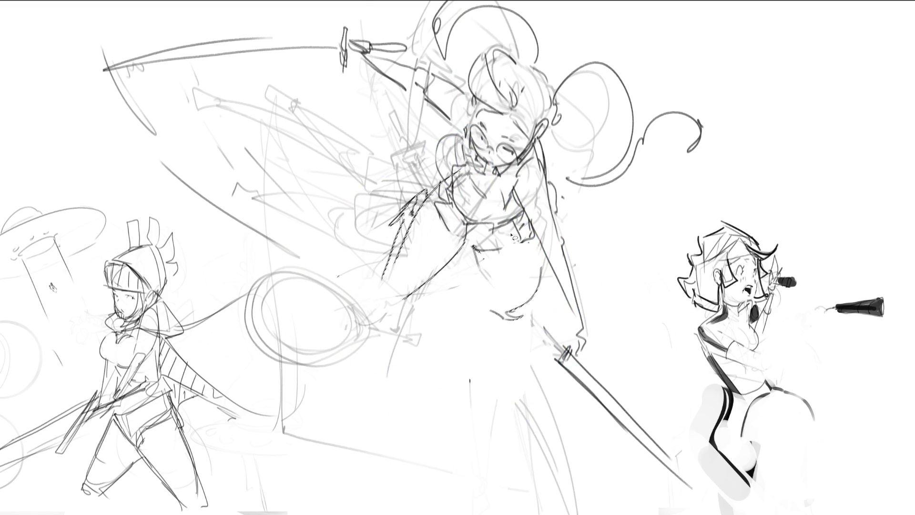
{"action": "key", "text": "ctrl+d"}
- Draw the swordswoman's legs, with one knee raised and the other leg ending in a pointed foot
{"action": "mouse_move", "coordinate": [480, 254]}
{"action": "left_mouse_down"}
{"action": "mouse_move", "coordinate": [494, 315]}
{"action": "mouse_move", "coordinate": [508, 300]}
{"action": "left_mouse_up"}
{"action": "mouse_move", "coordinate": [533, 238]}
{"action": "left_mouse_down"}
{"action": "mouse_move", "coordinate": [488, 340]}
{"action": "mouse_move", "coordinate": [509, 341]}
{"action": "mouse_move", "coordinate": [505, 351]}
{"action": "left_mouse_up"}
{"action": "left_click_drag", "start_coordinate": [480, 310], "coordinate": [483, 500]}
{"action": "left_click_drag", "start_coordinate": [513, 314], "coordinate": [488, 468]}
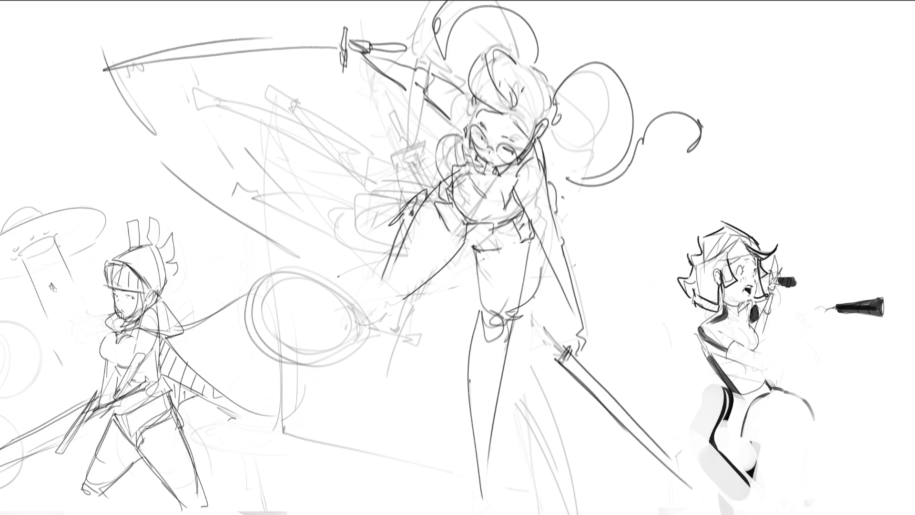
{"action": "key", "text": "ctrl+z"}
{"action": "key", "text": "ctrl+z"}
{"action": "mouse_move", "coordinate": [483, 332]}
{"action": "left_mouse_down"}
{"action": "mouse_move", "coordinate": [512, 337]}
{"action": "mouse_move", "coordinate": [496, 452]}
{"action": "left_mouse_up"}
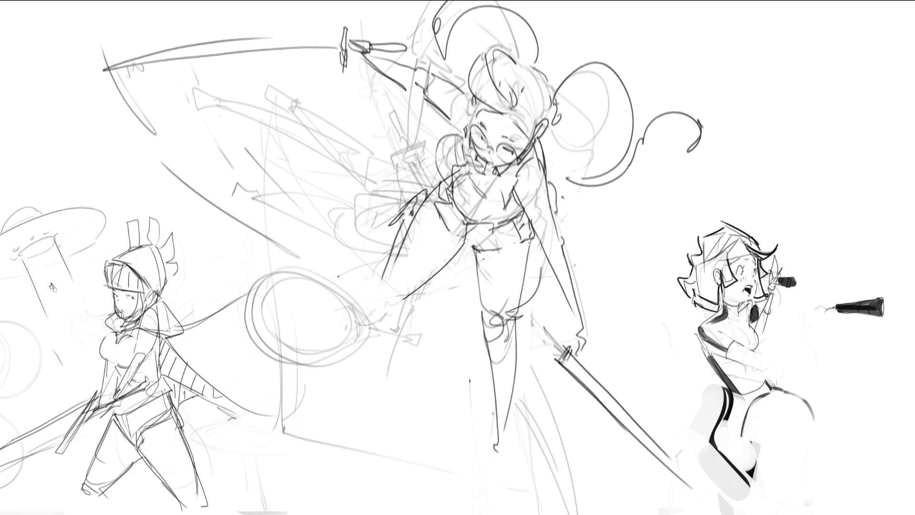
{"action": "mouse_move", "coordinate": [493, 411]}
{"action": "left_mouse_down"}
{"action": "mouse_move", "coordinate": [508, 429]}
{"action": "mouse_move", "coordinate": [494, 491]}
{"action": "left_mouse_up"}
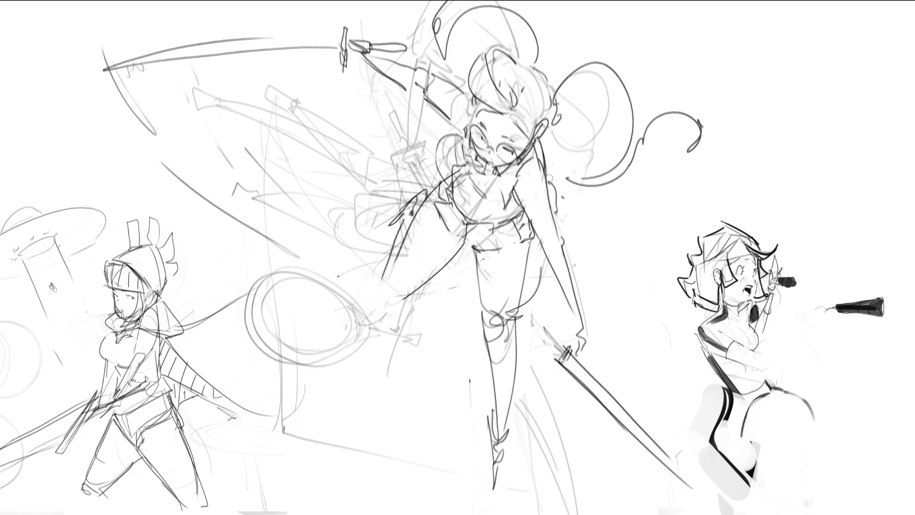
- Remove the thigh curve, lighten the dark collar curve and erase stray lines around the raised arm
{"action": "key", "text": "ctrl+z"}
{"action": "mouse_move", "coordinate": [443, 151]}
{"action": "left_mouse_down"}
{"action": "mouse_move", "coordinate": [450, 143]}
{"action": "mouse_move", "coordinate": [470, 176]}
{"action": "left_mouse_up"}
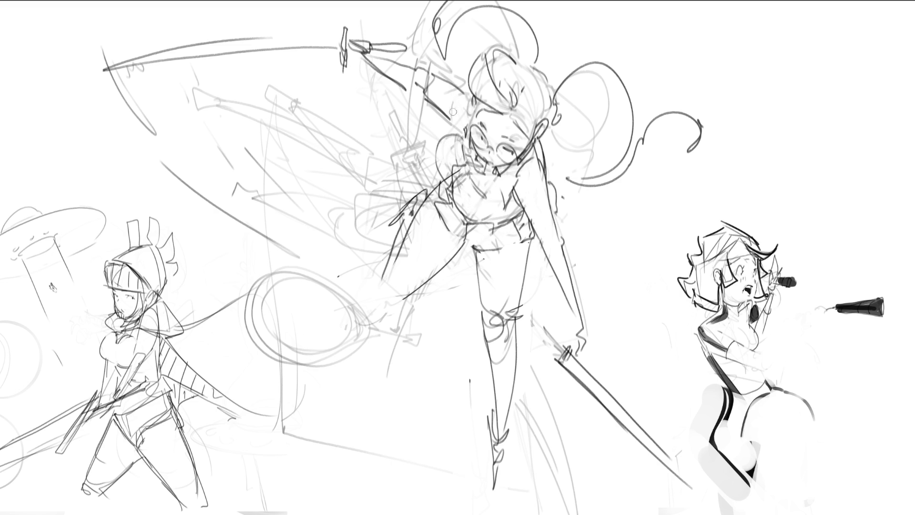
{"action": "left_click_drag", "start_coordinate": [375, 60], "coordinate": [365, 52]}
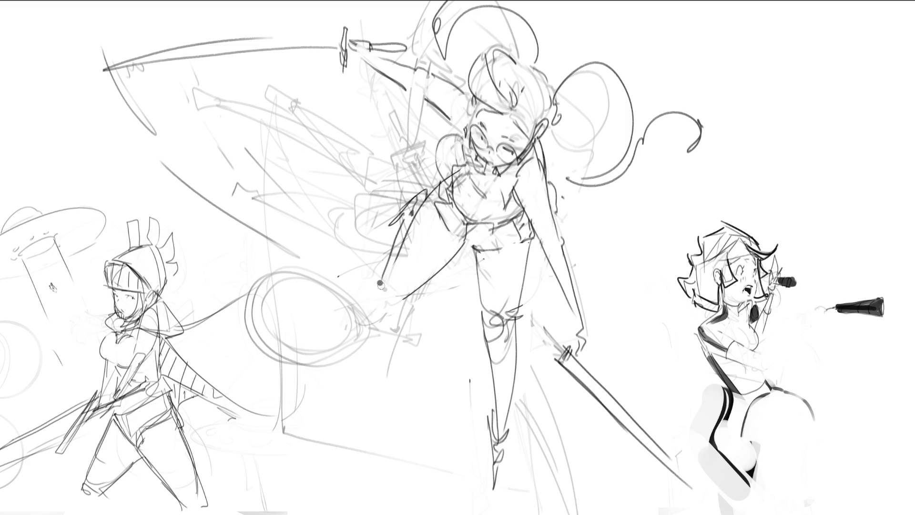
- Darken the end of her lowered hand, clean faint shoulder lines and add a dark shoulder accent
{"action": "left_click_drag", "start_coordinate": [380, 284], "coordinate": [395, 301]}
{"action": "mouse_move", "coordinate": [377, 270]}
{"action": "left_mouse_down"}
{"action": "mouse_move", "coordinate": [386, 291]}
{"action": "mouse_move", "coordinate": [421, 297]}
{"action": "mouse_move", "coordinate": [426, 286]}
{"action": "mouse_move", "coordinate": [406, 337]}
{"action": "left_mouse_up"}
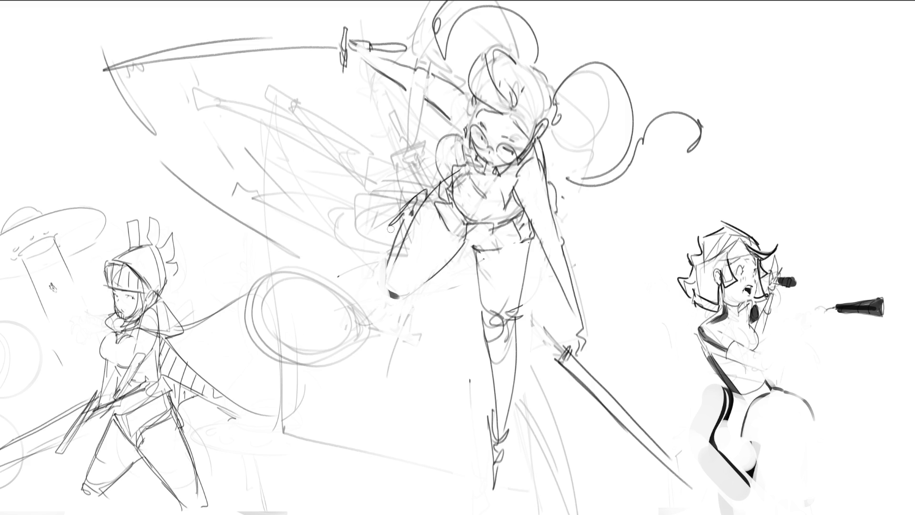
{"action": "left_click_drag", "start_coordinate": [379, 223], "coordinate": [402, 193]}
{"action": "mouse_move", "coordinate": [430, 165]}
{"action": "left_mouse_down"}
{"action": "mouse_move", "coordinate": [422, 119]}
{"action": "mouse_move", "coordinate": [407, 100]}
{"action": "mouse_move", "coordinate": [419, 136]}
{"action": "mouse_move", "coordinate": [441, 126]}
{"action": "mouse_move", "coordinate": [379, 213]}
{"action": "left_mouse_up"}
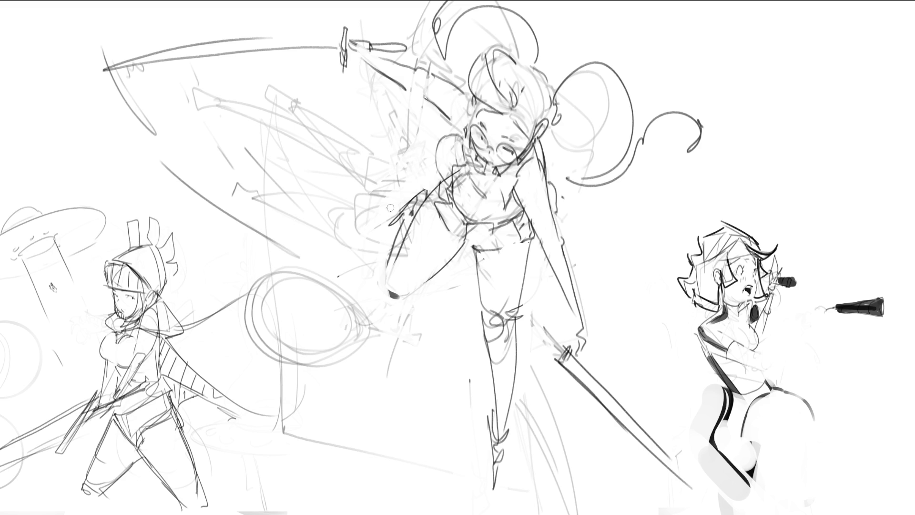
{"action": "mouse_move", "coordinate": [436, 176]}
{"action": "left_mouse_down"}
{"action": "mouse_move", "coordinate": [432, 183]}
{"action": "mouse_move", "coordinate": [436, 175]}
{"action": "left_mouse_up"}
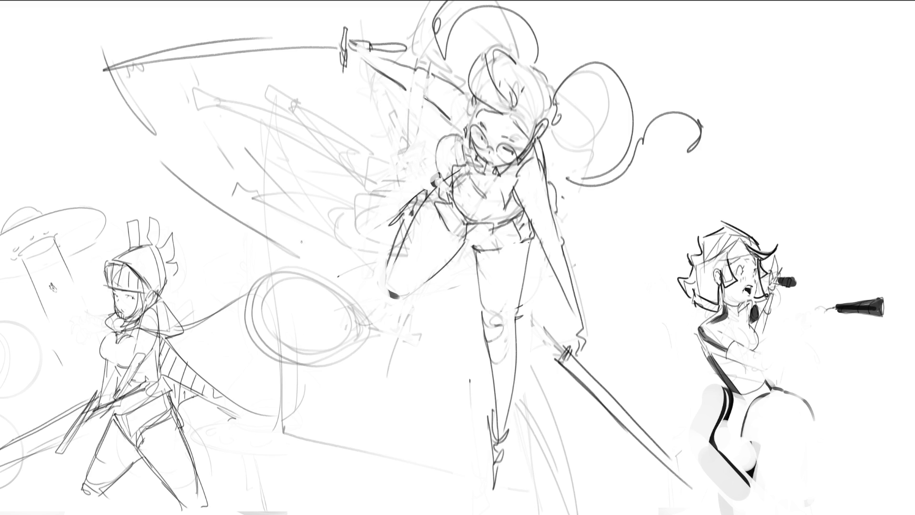
- Redraw the shield's outline loop beside the swordswoman's leg, retrying the arcs until they sit right
{"action": "left_click_drag", "start_coordinate": [282, 235], "coordinate": [355, 316]}
{"action": "left_click_drag", "start_coordinate": [288, 231], "coordinate": [374, 260]}
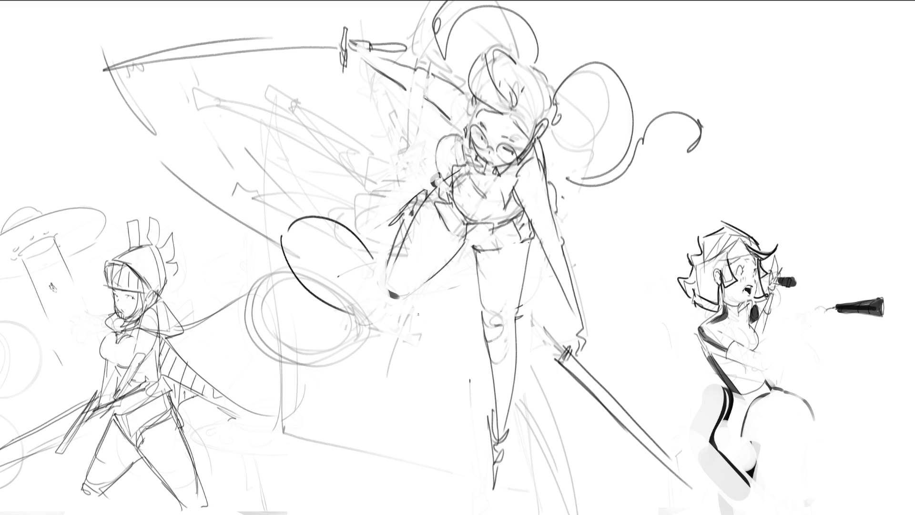
{"action": "key", "text": "ctrl+z"}
{"action": "mouse_move", "coordinate": [288, 231]}
{"action": "left_mouse_down"}
{"action": "mouse_move", "coordinate": [376, 262]}
{"action": "mouse_move", "coordinate": [381, 292]}
{"action": "left_mouse_up"}
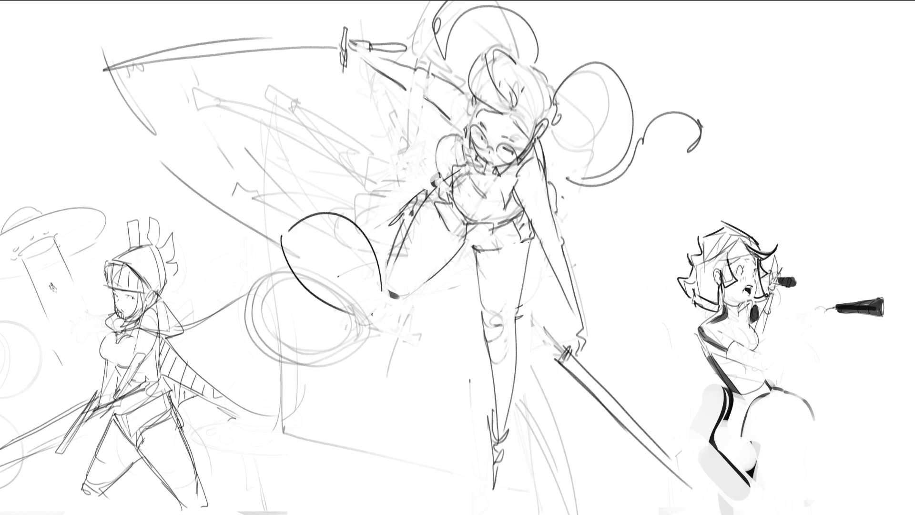
{"action": "key", "text": "ctrl+z"}
{"action": "left_click_drag", "start_coordinate": [283, 234], "coordinate": [382, 296]}
{"action": "key", "text": "ctrl+z"}
{"action": "left_click_drag", "start_coordinate": [284, 233], "coordinate": [382, 295]}
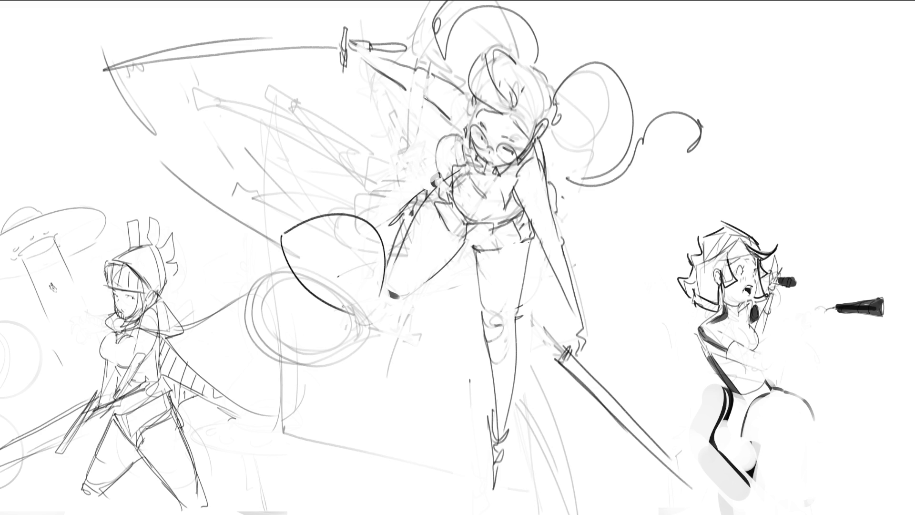
{"action": "left_click_drag", "start_coordinate": [281, 261], "coordinate": [353, 337]}
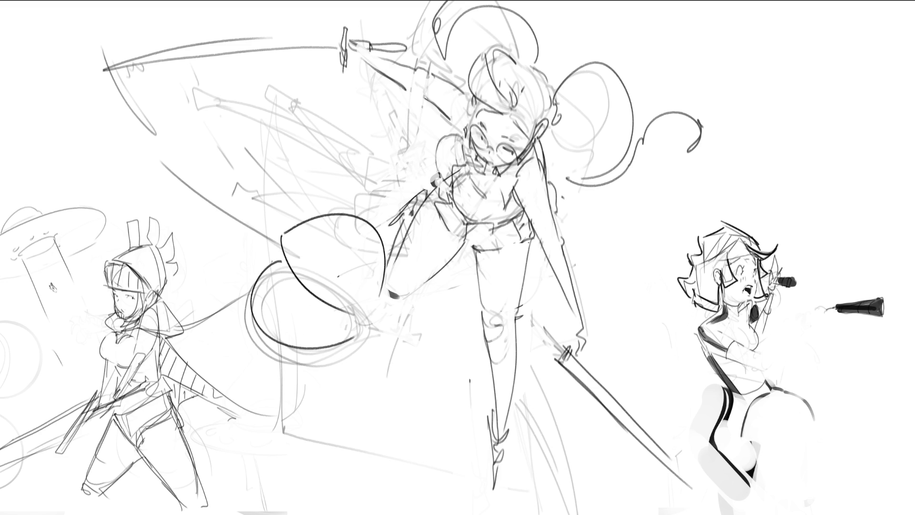
{"action": "mouse_move", "coordinate": [270, 261]}
{"action": "left_mouse_down"}
{"action": "mouse_move", "coordinate": [303, 367]}
{"action": "mouse_move", "coordinate": [342, 352]}
{"action": "mouse_move", "coordinate": [261, 269]}
{"action": "mouse_move", "coordinate": [344, 353]}
{"action": "left_mouse_up"}
{"action": "key", "text": "ctrl+z"}
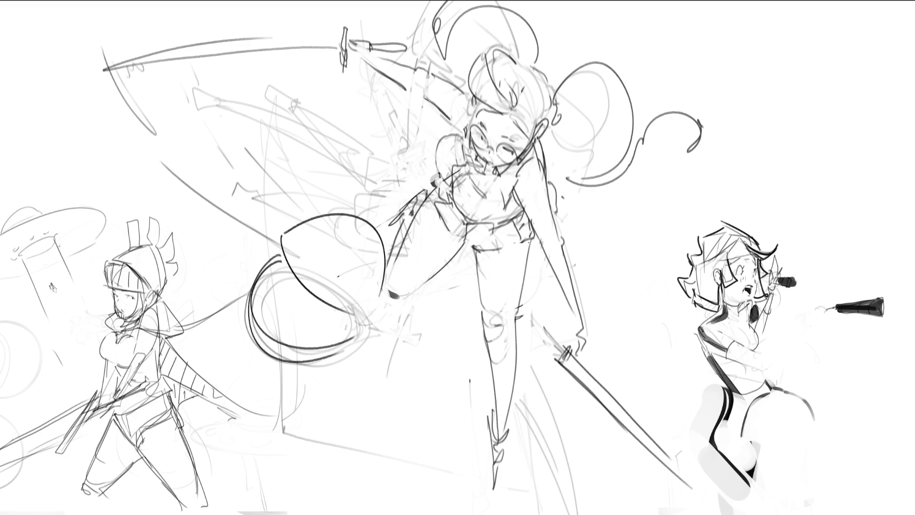
{"action": "key", "text": "ctrl+z"}
{"action": "mouse_move", "coordinate": [280, 259]}
{"action": "left_mouse_down"}
{"action": "mouse_move", "coordinate": [324, 354]}
{"action": "mouse_move", "coordinate": [350, 342]}
{"action": "left_mouse_up"}
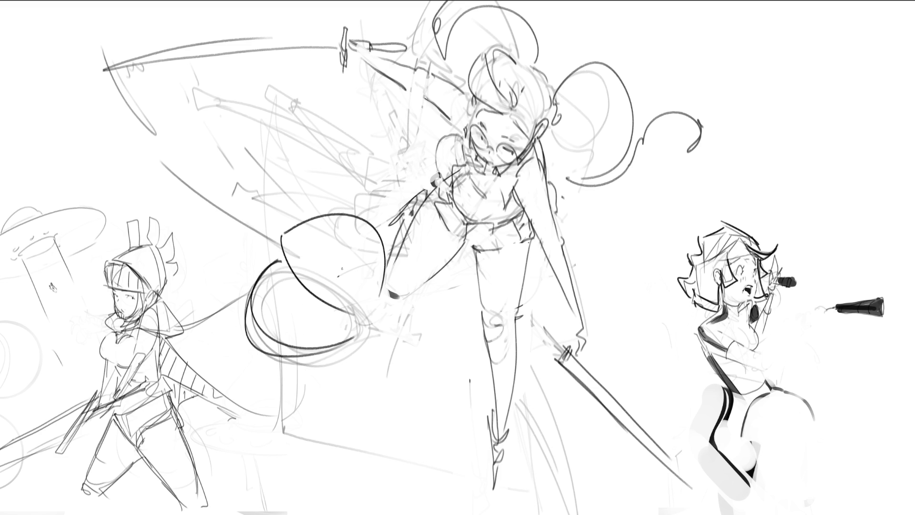
- Draw a spiral of concentric rings inside the shield's lower half
{"action": "mouse_move", "coordinate": [302, 296]}
{"action": "left_mouse_down"}
{"action": "mouse_move", "coordinate": [296, 301]}
{"action": "mouse_move", "coordinate": [308, 303]}
{"action": "mouse_move", "coordinate": [289, 297]}
{"action": "mouse_move", "coordinate": [319, 305]}
{"action": "left_mouse_up"}
{"action": "left_click_drag", "start_coordinate": [280, 301], "coordinate": [326, 319]}
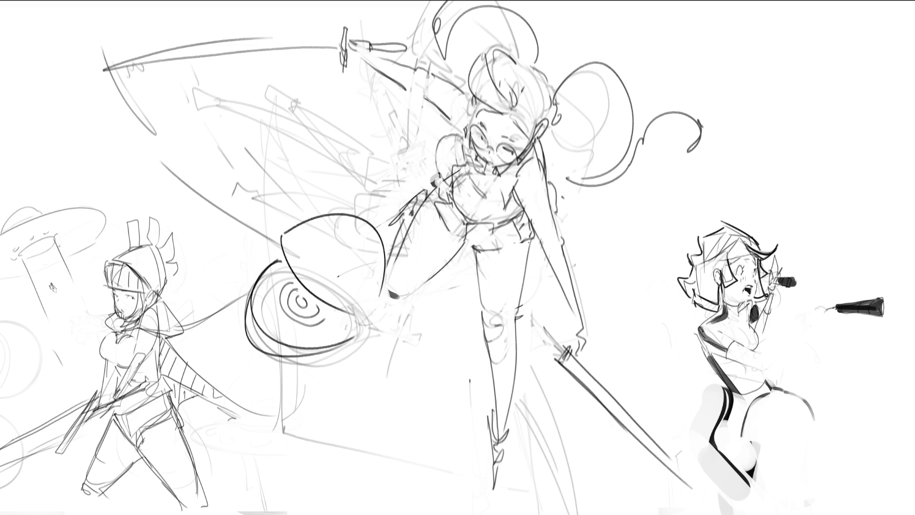
{"action": "mouse_move", "coordinate": [289, 275]}
{"action": "left_mouse_down"}
{"action": "mouse_move", "coordinate": [273, 296]}
{"action": "mouse_move", "coordinate": [328, 331]}
{"action": "mouse_move", "coordinate": [264, 291]}
{"action": "mouse_move", "coordinate": [338, 325]}
{"action": "left_mouse_up"}
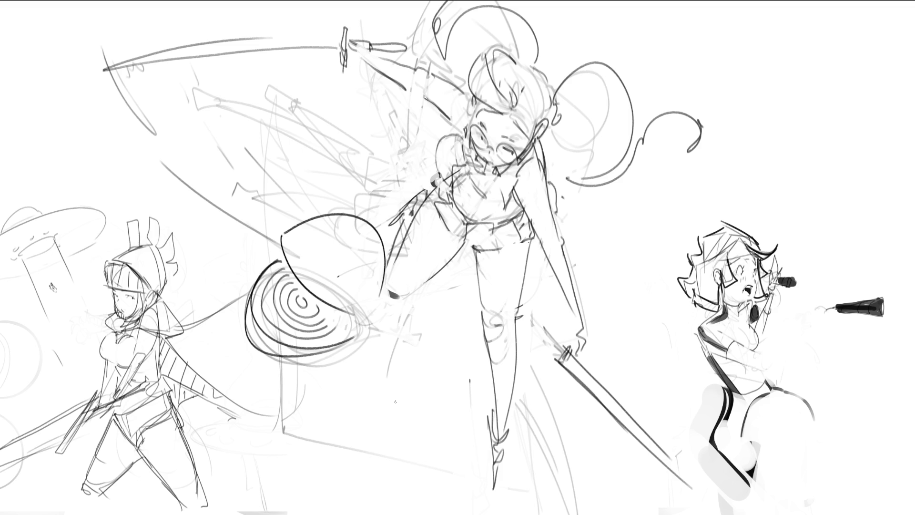
- Sketch the cape's long top edge, a large curve sweeping down the left, and a lighter diagonal
{"action": "left_click_drag", "start_coordinate": [77, 30], "coordinate": [331, 37]}
{"action": "mouse_move", "coordinate": [291, 24]}
{"action": "left_mouse_down"}
{"action": "mouse_move", "coordinate": [82, 14]}
{"action": "mouse_move", "coordinate": [125, 238]}
{"action": "left_mouse_up"}
{"action": "left_click_drag", "start_coordinate": [72, 100], "coordinate": [145, 228]}
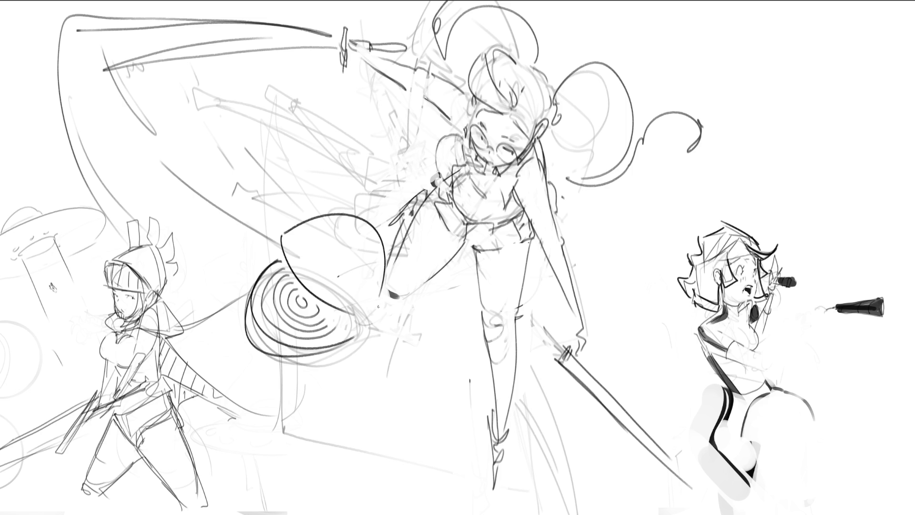
- Add diagonal and horizontal cape strokes, retrace the shield's top arc, then mirror the canvas view
{"action": "left_click_drag", "start_coordinate": [230, 393], "coordinate": [277, 429]}
{"action": "left_click_drag", "start_coordinate": [308, 446], "coordinate": [410, 492]}
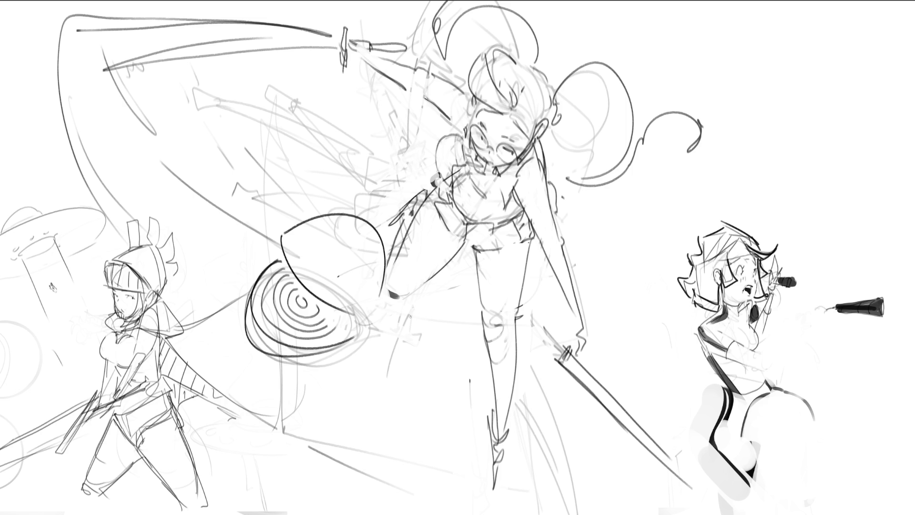
{"action": "left_click_drag", "start_coordinate": [410, 317], "coordinate": [632, 339]}
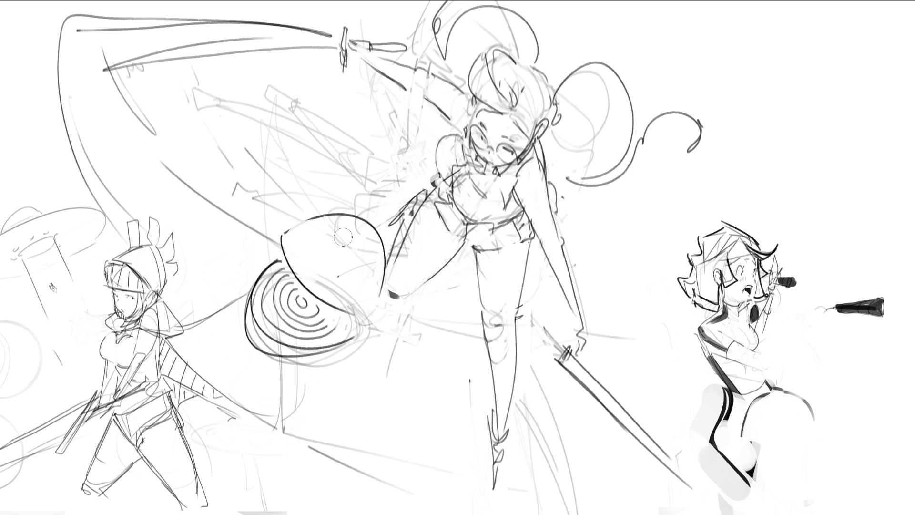
{"action": "left_click_drag", "start_coordinate": [329, 217], "coordinate": [354, 214]}
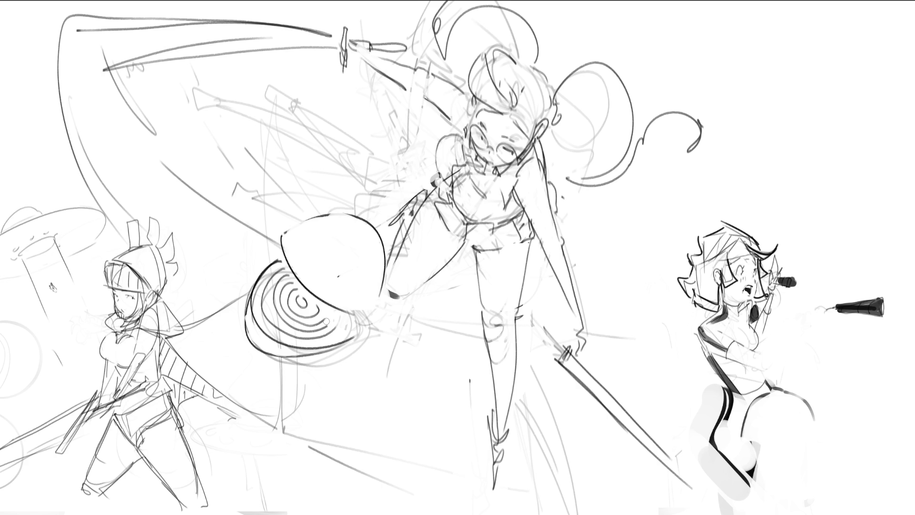
{"action": "key", "text": "m"}
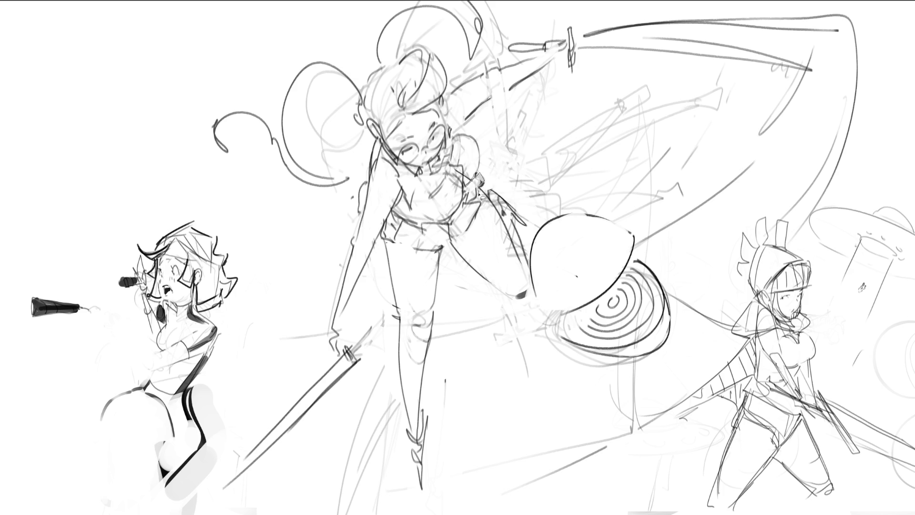
- Sketch a line down from the belt, then lasso-select the boots, sword hand and sword blade
{"action": "mouse_move", "coordinate": [478, 195]}
{"action": "left_mouse_down"}
{"action": "mouse_move", "coordinate": [470, 229]}
{"action": "mouse_move", "coordinate": [441, 250]}
{"action": "mouse_move", "coordinate": [403, 250]}
{"action": "mouse_move", "coordinate": [381, 239]}
{"action": "mouse_move", "coordinate": [393, 215]}
{"action": "mouse_move", "coordinate": [423, 225]}
{"action": "mouse_move", "coordinate": [454, 218]}
{"action": "mouse_move", "coordinate": [418, 192]}
{"action": "mouse_move", "coordinate": [368, 189]}
{"action": "mouse_move", "coordinate": [360, 212]}
{"action": "mouse_move", "coordinate": [382, 157]}
{"action": "left_mouse_up"}
{"action": "mouse_move", "coordinate": [411, 414]}
{"action": "left_mouse_down"}
{"action": "mouse_move", "coordinate": [423, 418]}
{"action": "mouse_move", "coordinate": [422, 488]}
{"action": "mouse_move", "coordinate": [405, 429]}
{"action": "mouse_move", "coordinate": [411, 414]}
{"action": "left_mouse_up"}
{"action": "mouse_move", "coordinate": [491, 192]}
{"action": "left_mouse_down"}
{"action": "mouse_move", "coordinate": [510, 227]}
{"action": "mouse_move", "coordinate": [530, 231]}
{"action": "mouse_move", "coordinate": [496, 207]}
{"action": "left_mouse_up"}
{"action": "mouse_move", "coordinate": [228, 488]}
{"action": "left_mouse_down"}
{"action": "mouse_move", "coordinate": [352, 351]}
{"action": "mouse_move", "coordinate": [365, 367]}
{"action": "mouse_move", "coordinate": [225, 502]}
{"action": "mouse_move", "coordinate": [267, 443]}
{"action": "mouse_move", "coordinate": [343, 365]}
{"action": "mouse_move", "coordinate": [354, 365]}
{"action": "left_mouse_up"}
- Paint the selection dark grey with an enlarged brush, deselect, then lasso the hair curls and ponytails
{"action": "key", "text": "b"}
{"action": "key", "text": "bracketright"}
{"action": "key", "text": "bracketright"}
{"action": "key", "text": "bracketright"}
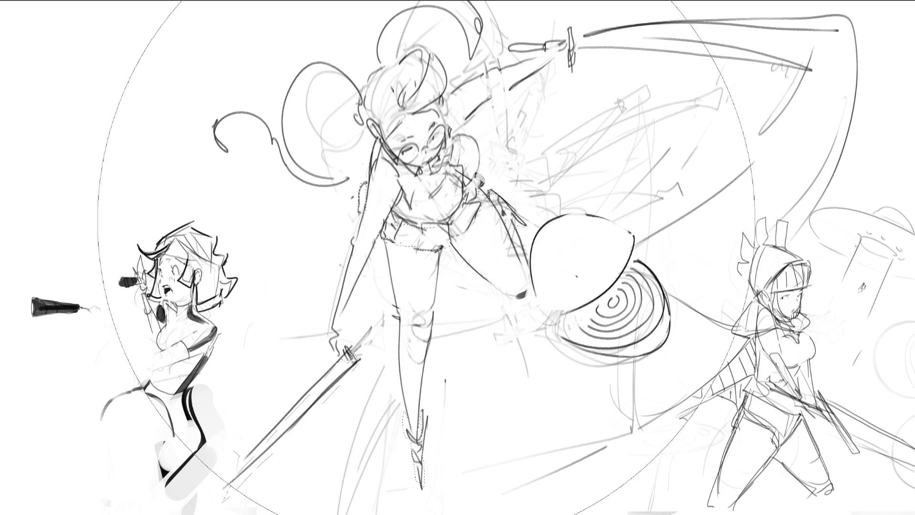
{"action": "left_click", "coordinate": [385, 376]}
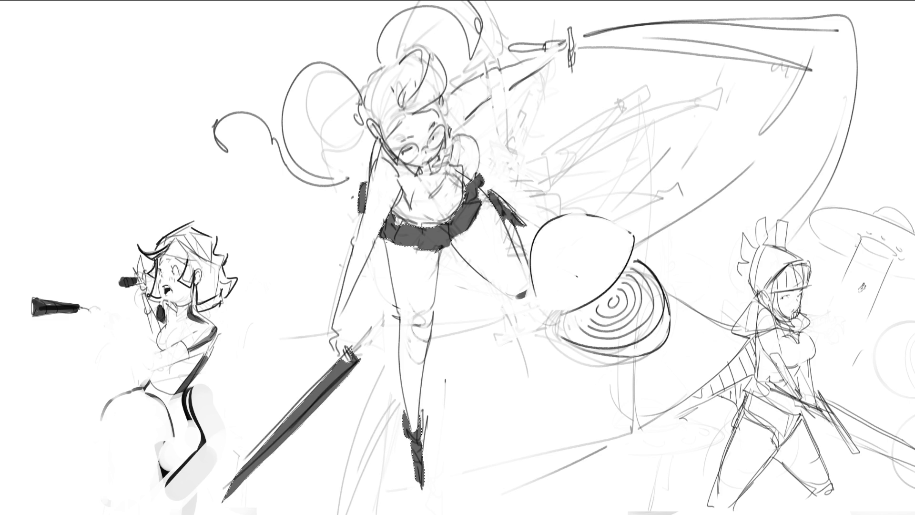
{"action": "key", "text": "ctrl+d"}
{"action": "key", "text": "ctrl+shift+d"}
{"action": "key", "text": "ctrl+d"}
{"action": "mouse_move", "coordinate": [365, 99]}
{"action": "left_mouse_down"}
{"action": "mouse_move", "coordinate": [237, 110]}
{"action": "mouse_move", "coordinate": [232, 152]}
{"action": "mouse_move", "coordinate": [269, 155]}
{"action": "mouse_move", "coordinate": [317, 188]}
{"action": "mouse_move", "coordinate": [379, 150]}
{"action": "mouse_move", "coordinate": [367, 120]}
{"action": "mouse_move", "coordinate": [392, 150]}
{"action": "mouse_move", "coordinate": [406, 126]}
{"action": "mouse_move", "coordinate": [446, 119]}
{"action": "mouse_move", "coordinate": [438, 102]}
{"action": "mouse_move", "coordinate": [510, 13]}
{"action": "mouse_move", "coordinate": [472, 2]}
{"action": "mouse_move", "coordinate": [403, 5]}
{"action": "mouse_move", "coordinate": [362, 98]}
{"action": "left_mouse_up"}
- Fill the hair selection with dark grey using Alt+Backspace, then deselect and reselect to check the fill
{"action": "key", "text": "alt+BackSpace"}
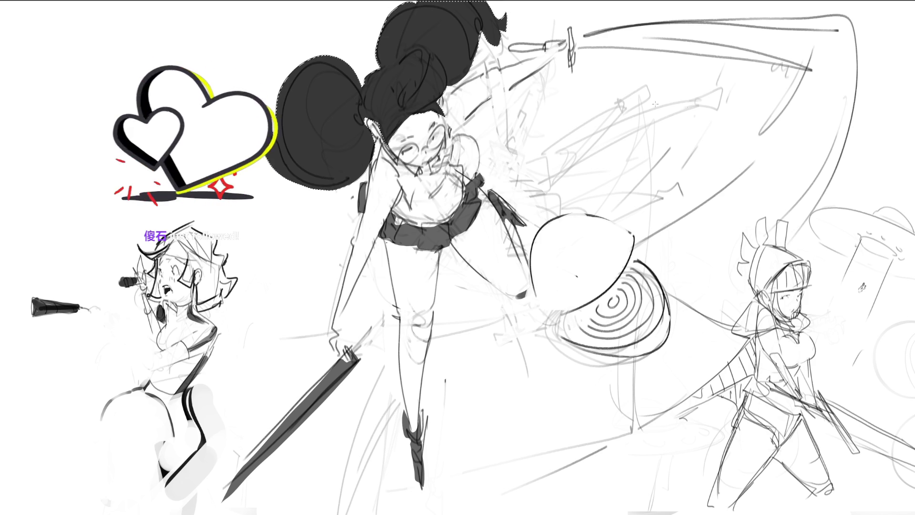
{"action": "key", "text": "ctrl+d"}
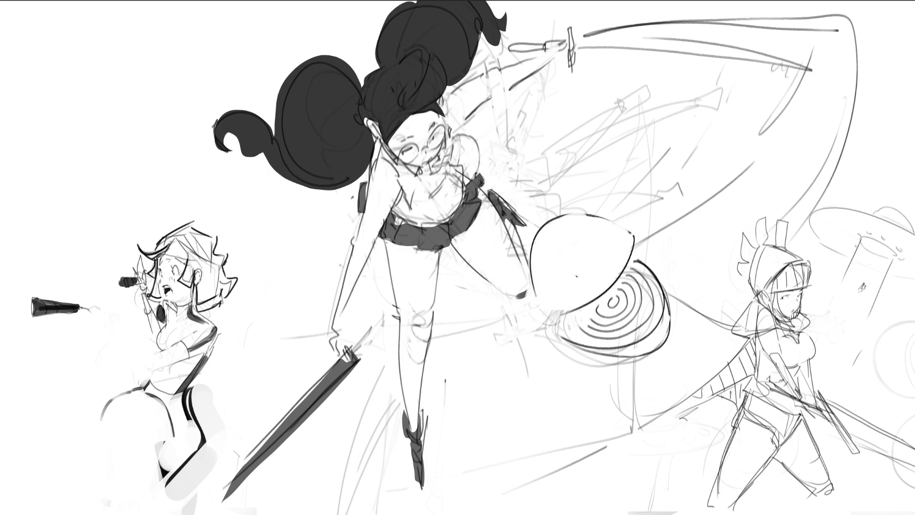
{"action": "left_click", "coordinate": [310, 119]}
{"action": "key", "text": "ctrl+d"}
{"action": "key", "text": "ctrl+shift+d"}
{"action": "key", "text": "ctrl+d"}
- With a smaller brush, lasso the hair's inner edge, shoulder, lower skirt and legs
{"action": "left_click_drag", "start_coordinate": [406, 139], "coordinate": [403, 136], "text": "shift"}
{"action": "mouse_move", "coordinate": [358, 123]}
{"action": "left_mouse_down"}
{"action": "mouse_move", "coordinate": [370, 145]}
{"action": "mouse_move", "coordinate": [336, 184]}
{"action": "mouse_move", "coordinate": [293, 176]}
{"action": "mouse_move", "coordinate": [357, 125]}
{"action": "mouse_move", "coordinate": [357, 101]}
{"action": "mouse_move", "coordinate": [374, 119]}
{"action": "mouse_move", "coordinate": [388, 75]}
{"action": "mouse_move", "coordinate": [400, 104]}
{"action": "mouse_move", "coordinate": [416, 89]}
{"action": "mouse_move", "coordinate": [429, 114]}
{"action": "mouse_move", "coordinate": [443, 108]}
{"action": "mouse_move", "coordinate": [395, 143]}
{"action": "mouse_move", "coordinate": [436, 142]}
{"action": "left_mouse_up"}
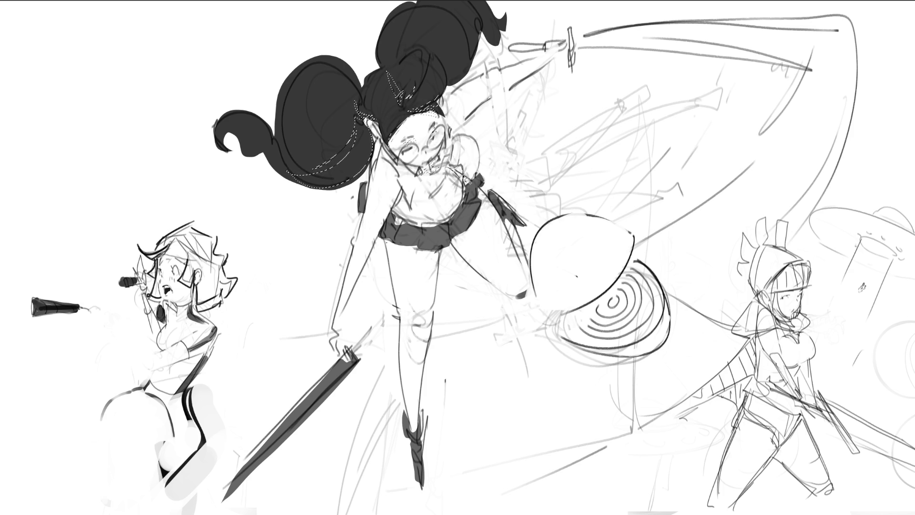
{"action": "mouse_move", "coordinate": [467, 180]}
{"action": "left_mouse_down"}
{"action": "mouse_move", "coordinate": [457, 174]}
{"action": "mouse_move", "coordinate": [479, 164]}
{"action": "mouse_move", "coordinate": [466, 200]}
{"action": "mouse_move", "coordinate": [475, 172]}
{"action": "mouse_move", "coordinate": [450, 187]}
{"action": "mouse_move", "coordinate": [429, 185]}
{"action": "mouse_move", "coordinate": [405, 223]}
{"action": "mouse_move", "coordinate": [419, 218]}
{"action": "mouse_move", "coordinate": [387, 224]}
{"action": "mouse_move", "coordinate": [369, 255]}
{"action": "mouse_move", "coordinate": [387, 223]}
{"action": "mouse_move", "coordinate": [451, 234]}
{"action": "mouse_move", "coordinate": [482, 193]}
{"action": "mouse_move", "coordinate": [479, 217]}
{"action": "left_mouse_up"}
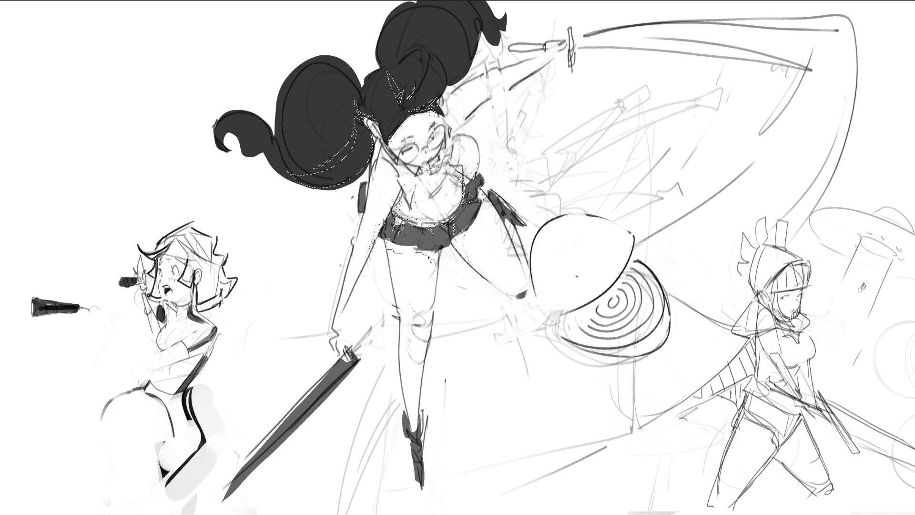
{"action": "mouse_move", "coordinate": [429, 259]}
{"action": "left_mouse_down"}
{"action": "mouse_move", "coordinate": [438, 290]}
{"action": "mouse_move", "coordinate": [425, 253]}
{"action": "mouse_move", "coordinate": [408, 251]}
{"action": "mouse_move", "coordinate": [403, 235]}
{"action": "left_mouse_up"}
{"action": "mouse_move", "coordinate": [423, 334]}
{"action": "left_mouse_down"}
{"action": "mouse_move", "coordinate": [420, 439]}
{"action": "mouse_move", "coordinate": [410, 350]}
{"action": "mouse_move", "coordinate": [422, 442]}
{"action": "left_mouse_up"}
- Add the shield's spiral half, sword handle and hair areas to the selection, then paint it grey
{"action": "mouse_move", "coordinate": [574, 293]}
{"action": "left_mouse_down"}
{"action": "mouse_move", "coordinate": [646, 340]}
{"action": "mouse_move", "coordinate": [632, 259]}
{"action": "mouse_move", "coordinate": [649, 267]}
{"action": "left_mouse_up"}
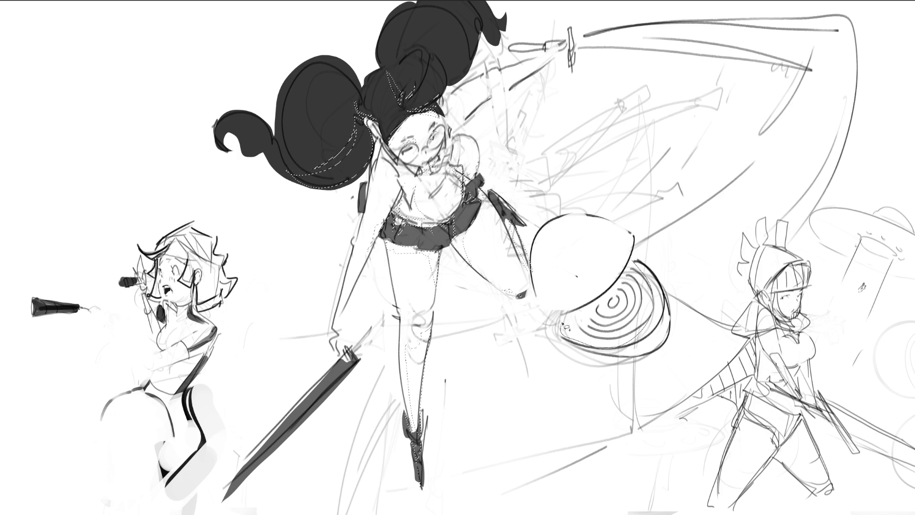
{"action": "mouse_move", "coordinate": [625, 342]}
{"action": "left_mouse_down"}
{"action": "mouse_move", "coordinate": [567, 334]}
{"action": "mouse_move", "coordinate": [638, 272]}
{"action": "left_mouse_up"}
{"action": "left_click_drag", "start_coordinate": [657, 350], "coordinate": [660, 357]}
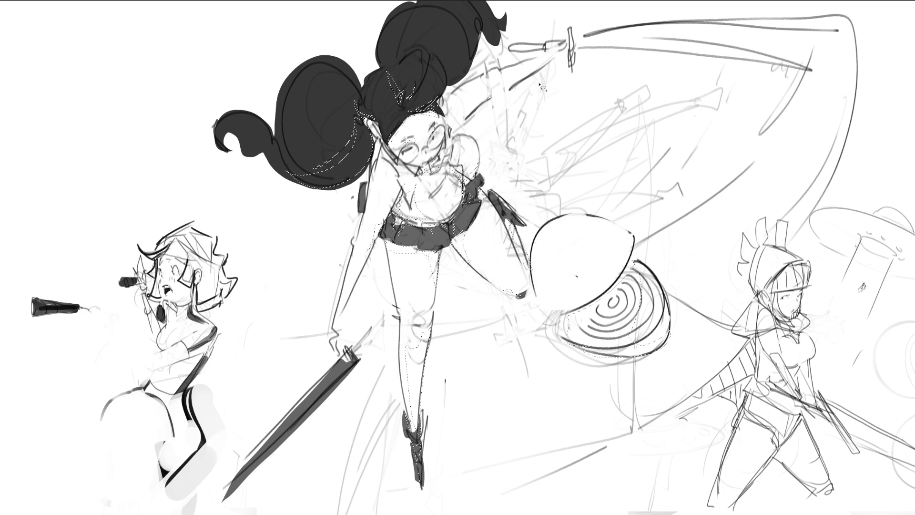
{"action": "mouse_move", "coordinate": [493, 96]}
{"action": "left_mouse_down"}
{"action": "mouse_move", "coordinate": [515, 85]}
{"action": "mouse_move", "coordinate": [491, 93]}
{"action": "left_mouse_up"}
{"action": "mouse_move", "coordinate": [571, 53]}
{"action": "left_mouse_down"}
{"action": "mouse_move", "coordinate": [512, 58]}
{"action": "mouse_move", "coordinate": [581, 48]}
{"action": "mouse_move", "coordinate": [567, 48]}
{"action": "left_mouse_up"}
{"action": "mouse_move", "coordinate": [462, 50]}
{"action": "left_mouse_down"}
{"action": "mouse_move", "coordinate": [469, 62]}
{"action": "mouse_move", "coordinate": [477, 31]}
{"action": "mouse_move", "coordinate": [486, 48]}
{"action": "mouse_move", "coordinate": [473, 36]}
{"action": "left_mouse_up"}
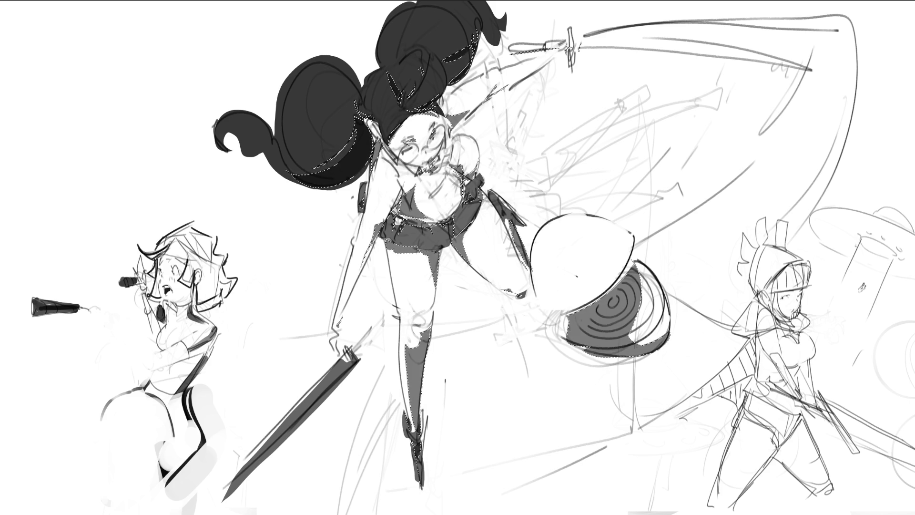
{"action": "left_click_drag", "start_coordinate": [639, 282], "coordinate": [579, 334]}
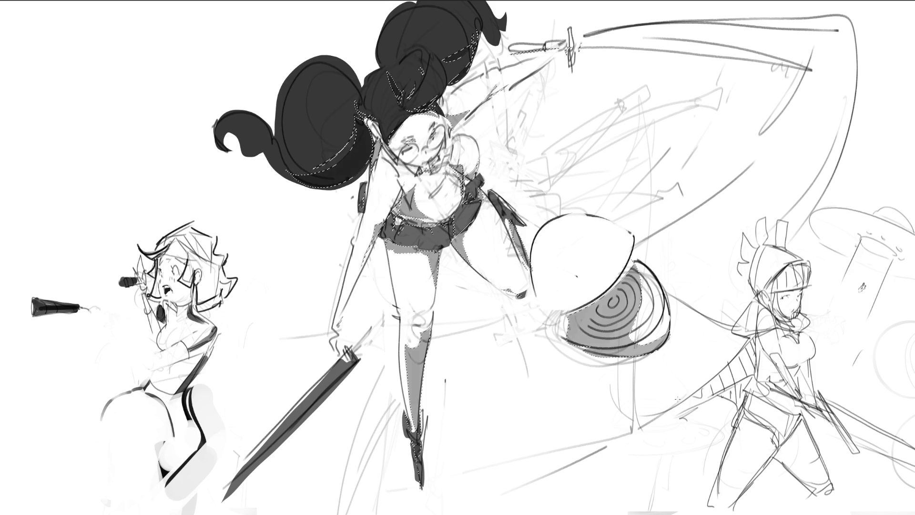
- Deselect and, with a small brush, shade the face, cheek around the glasses, chin and neck grey
{"action": "key", "text": "ctrl+d"}
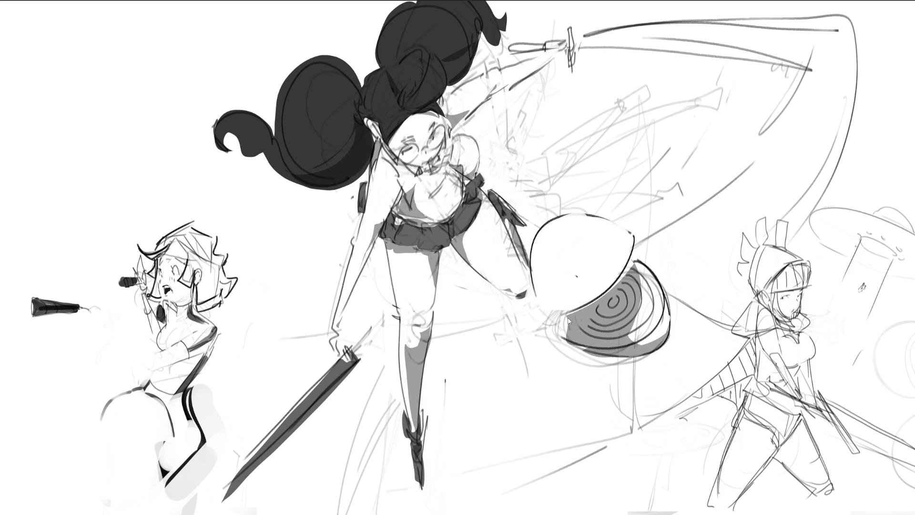
{"action": "key", "text": "["}
{"action": "key", "text": "["}
{"action": "key", "text": "["}
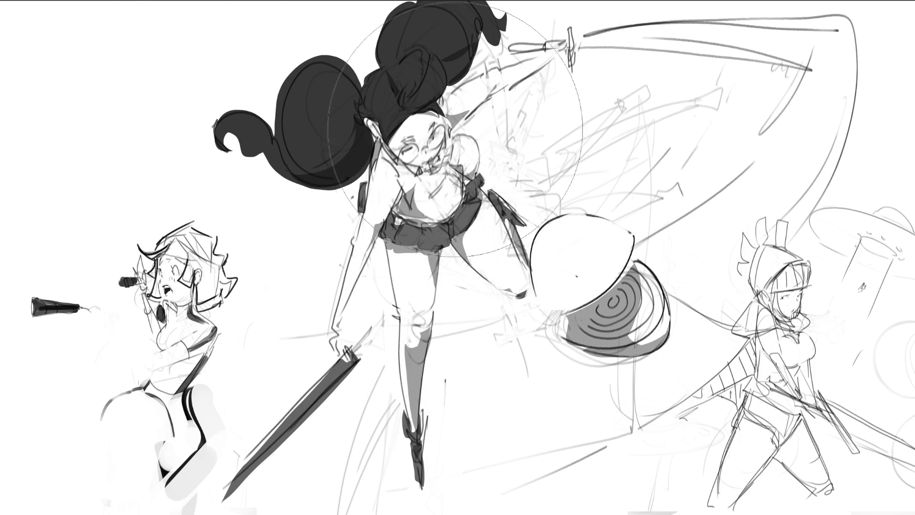
{"action": "left_click_drag", "start_coordinate": [408, 151], "coordinate": [439, 132]}
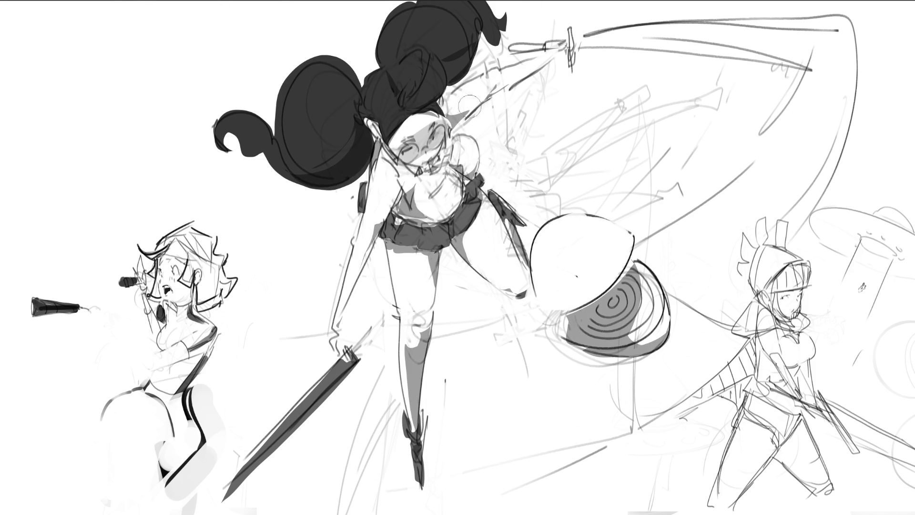
{"action": "key", "text": "ctrl+z"}
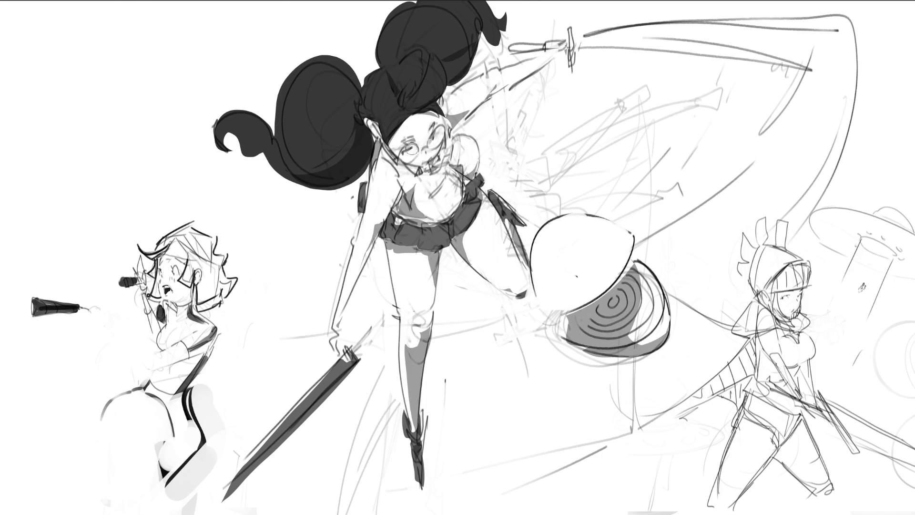
{"action": "mouse_move", "coordinate": [398, 160]}
{"action": "left_mouse_down"}
{"action": "mouse_move", "coordinate": [410, 153]}
{"action": "mouse_move", "coordinate": [413, 162]}
{"action": "mouse_move", "coordinate": [438, 135]}
{"action": "left_mouse_up"}
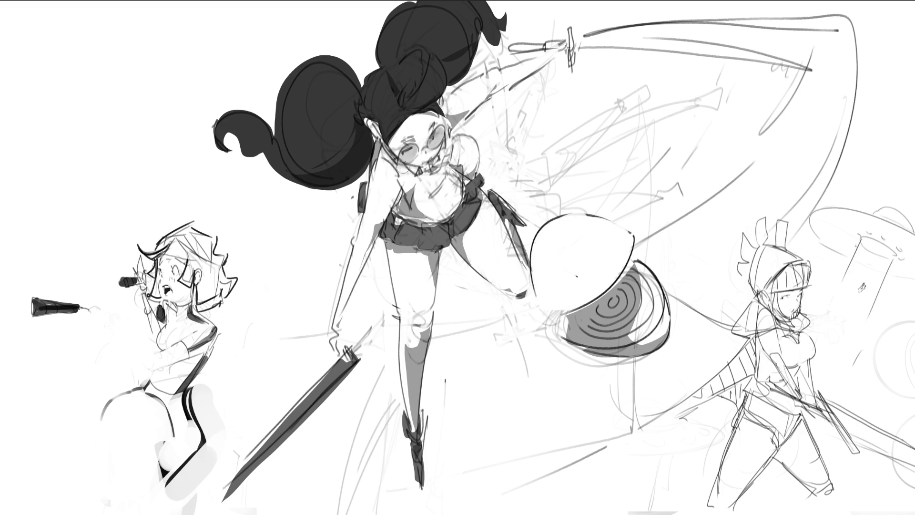
{"action": "mouse_move", "coordinate": [408, 169]}
{"action": "left_mouse_down"}
{"action": "mouse_move", "coordinate": [446, 158]}
{"action": "mouse_move", "coordinate": [405, 176]}
{"action": "mouse_move", "coordinate": [415, 196]}
{"action": "mouse_move", "coordinate": [431, 183]}
{"action": "left_mouse_up"}
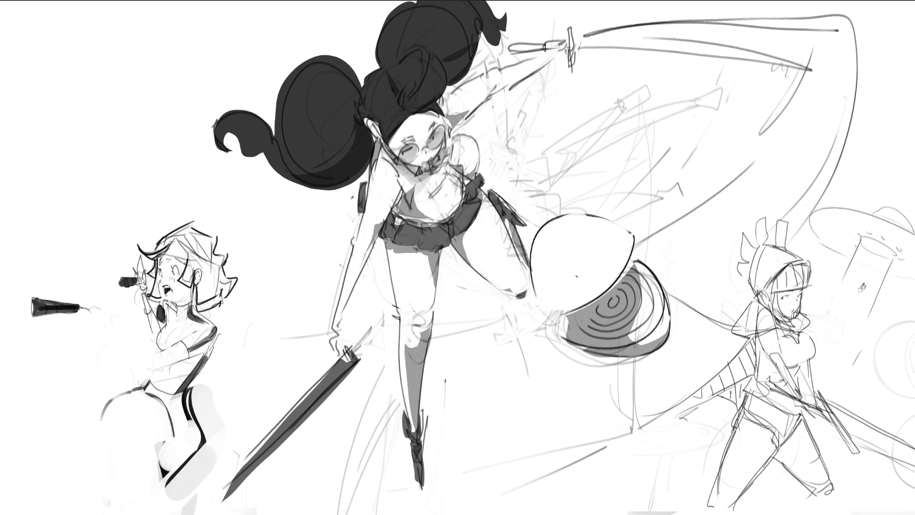
- Add light grey shading along the swordswoman's arm
{"action": "left_click_drag", "start_coordinate": [457, 119], "coordinate": [565, 59]}
{"action": "key", "text": "ctrl+z"}
{"action": "left_click_drag", "start_coordinate": [472, 103], "coordinate": [548, 58]}
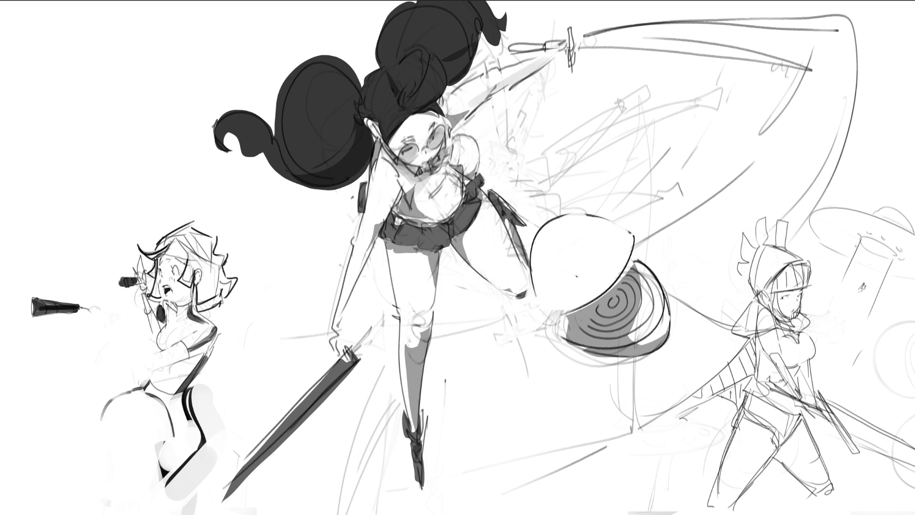